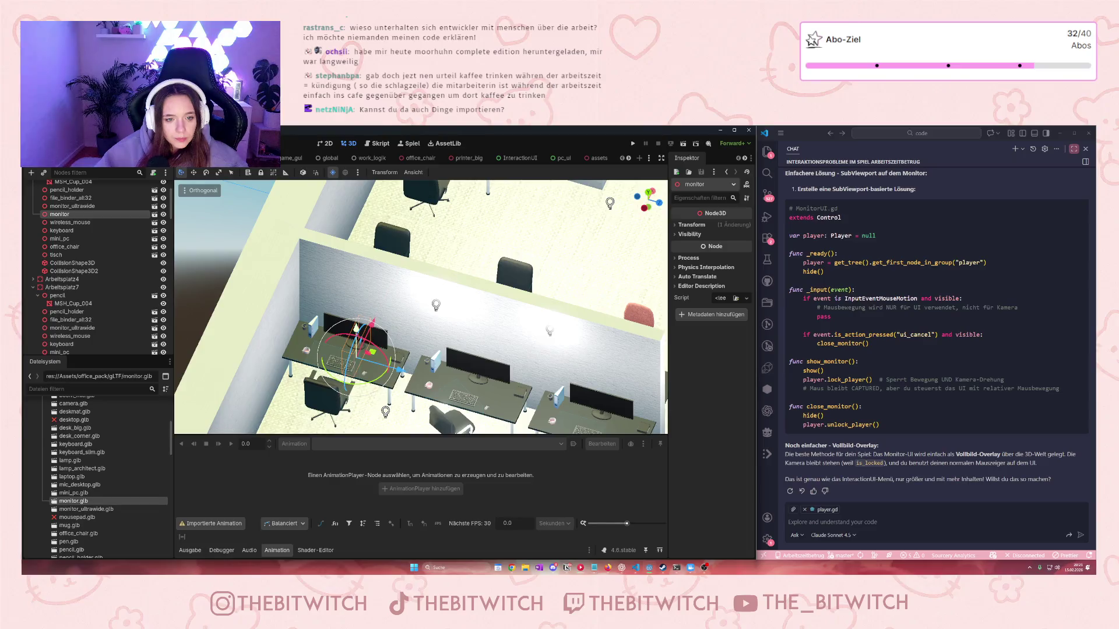
# Confirm the monitor's new position and rotate it around the Y axis, then frame it
pyautogui.click(361, 310)
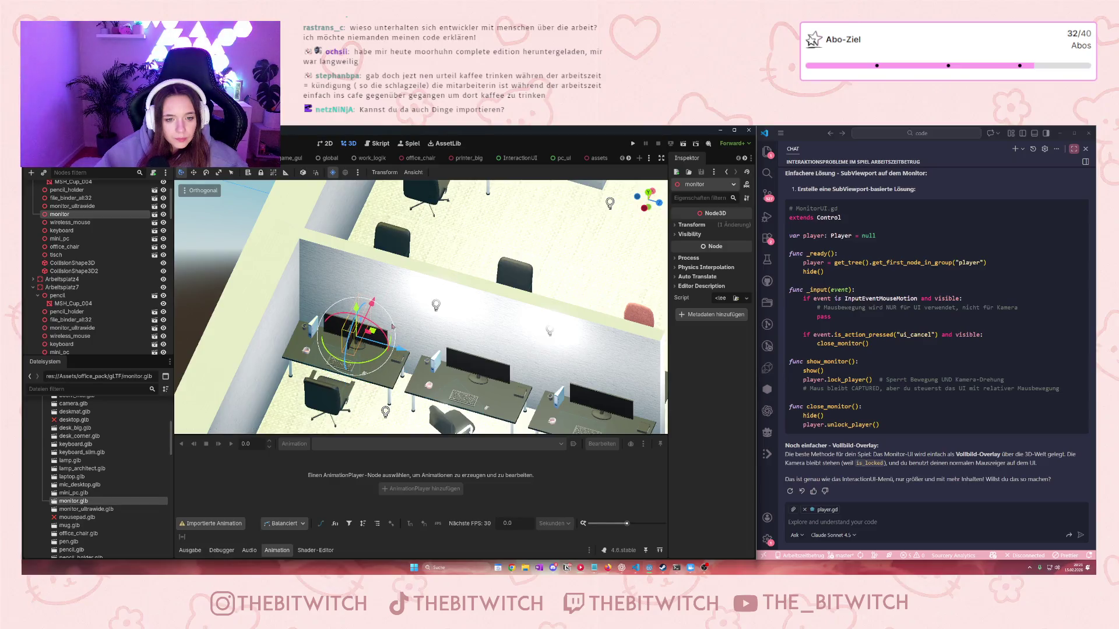
pyautogui.press('r')
pyautogui.press('y')
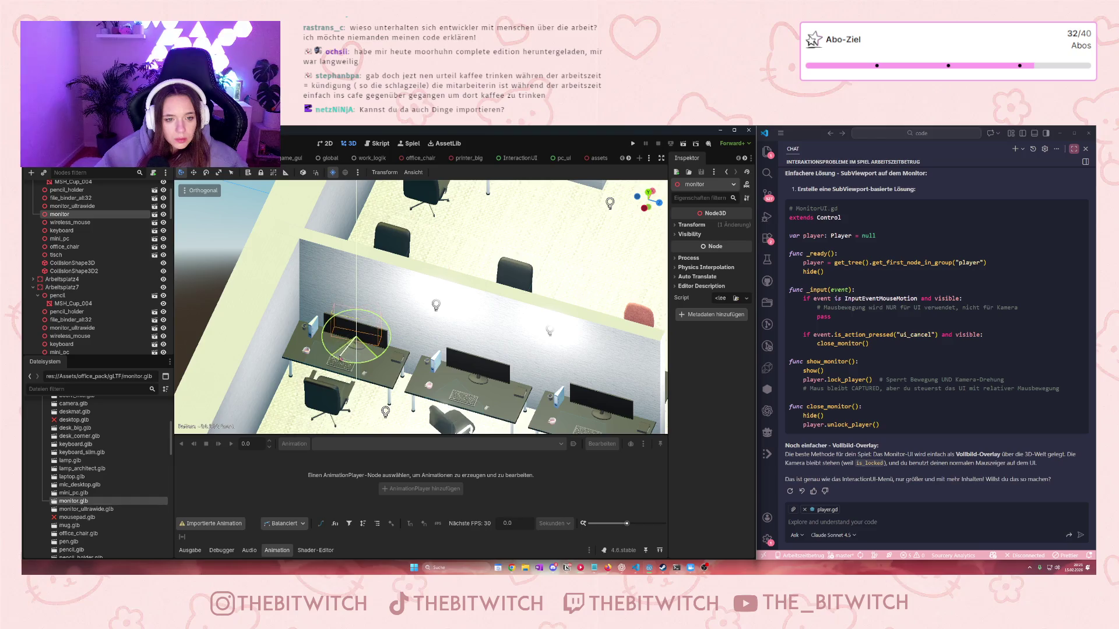
pyautogui.click(341, 354)
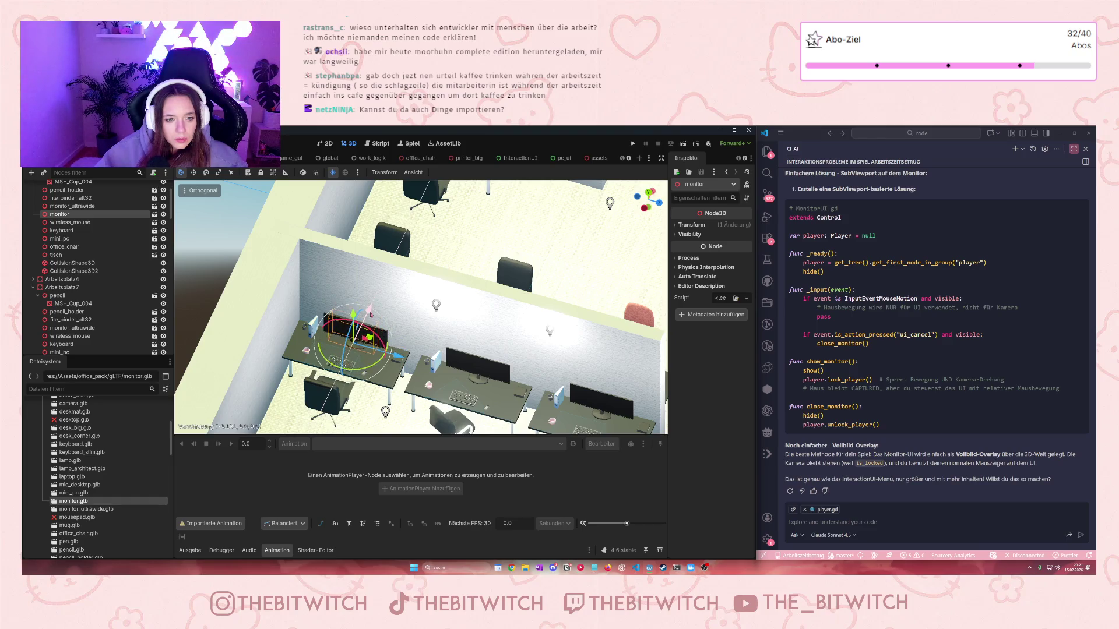
pyautogui.press('r')
pyautogui.press('y')
pyautogui.press('f')
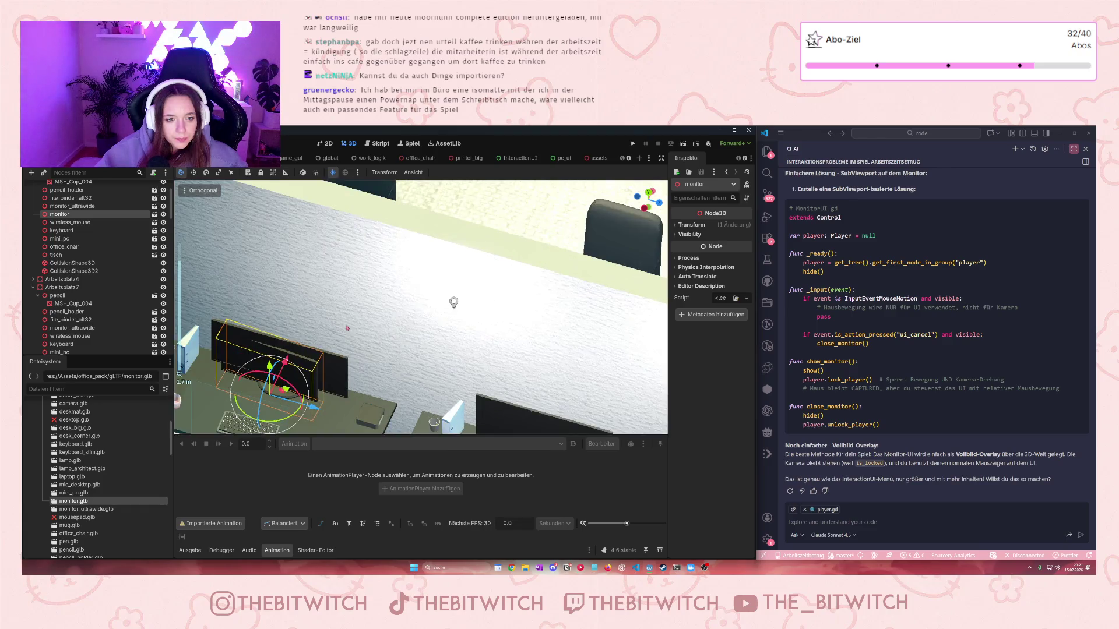
# Nudge the monitor into place, shift it along Y, and rotate it again about Y
pyautogui.press('g')
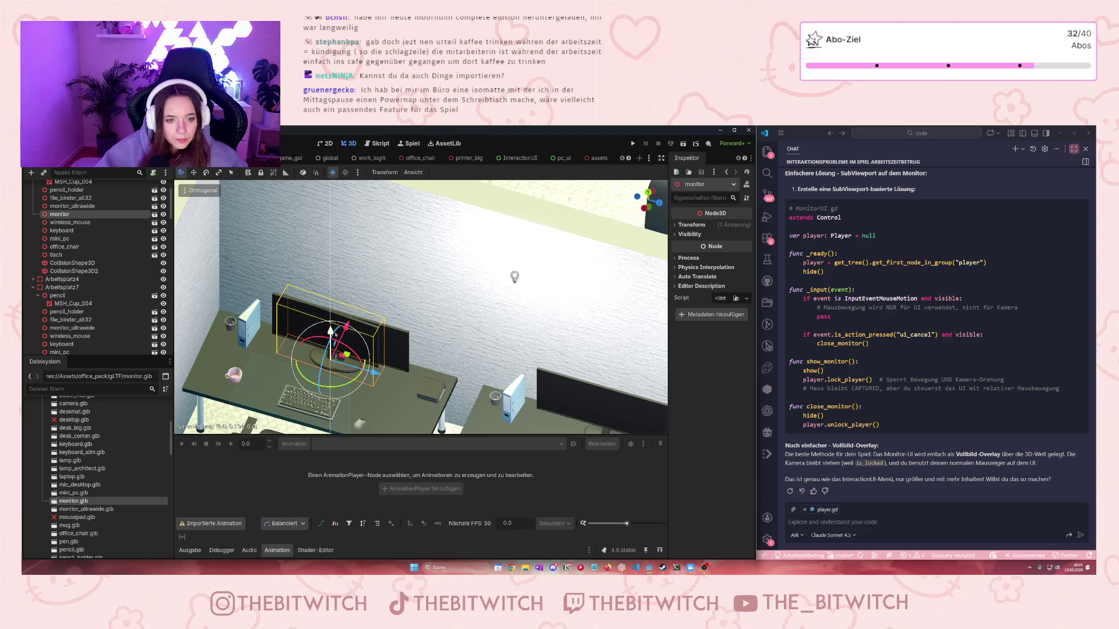
pyautogui.press('Return')
pyautogui.press('g')
pyautogui.press('Return')
pyautogui.press('g')
pyautogui.press('y')
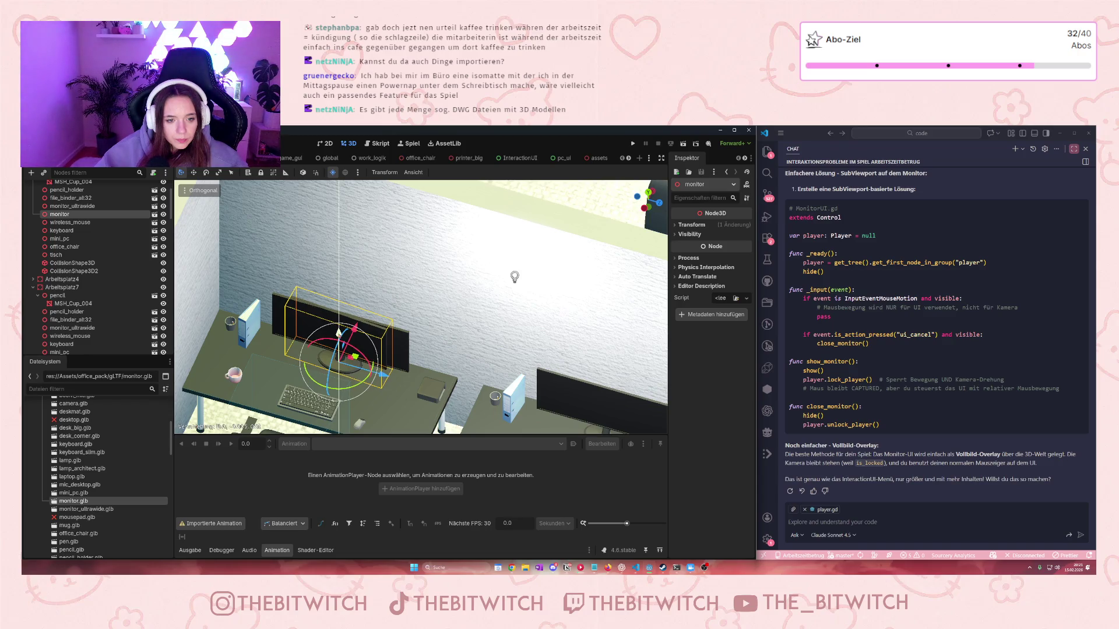
pyautogui.press('Return')
pyautogui.press('r')
pyautogui.press('y')
pyautogui.press('Return')
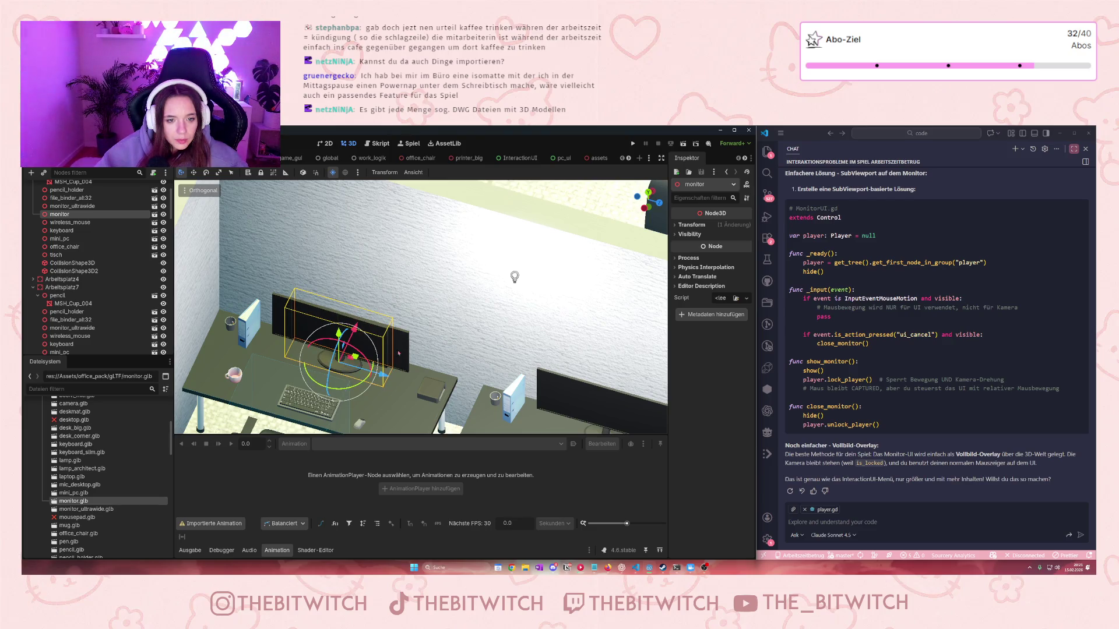
# Delete the monitor_ultrawide node from the first desk, confirming the prompt
pyautogui.click(382, 389)
pyautogui.press('Delete')
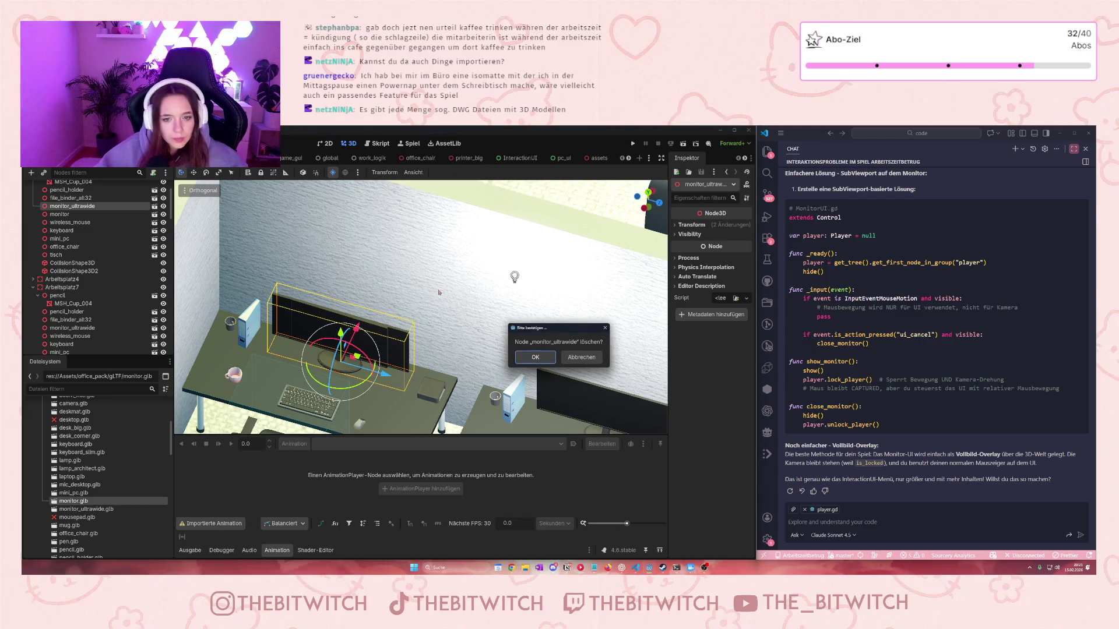
pyautogui.click(530, 355)
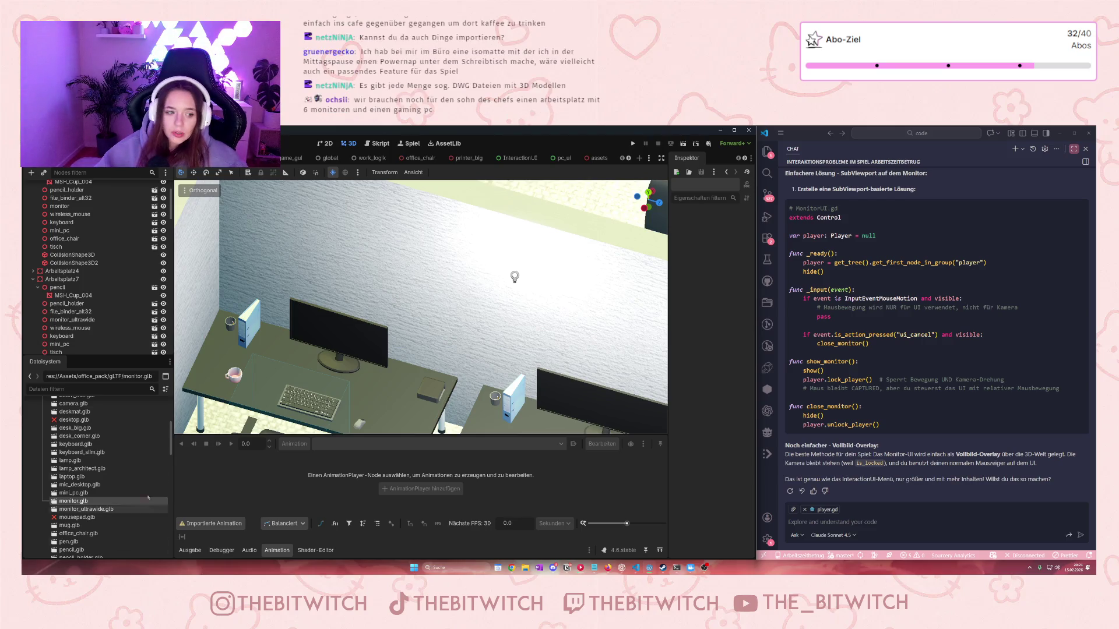
# Zoom the viewport to check the desk after the ultrawide monitor's removal
pyautogui.scroll(-5, 70, 450)
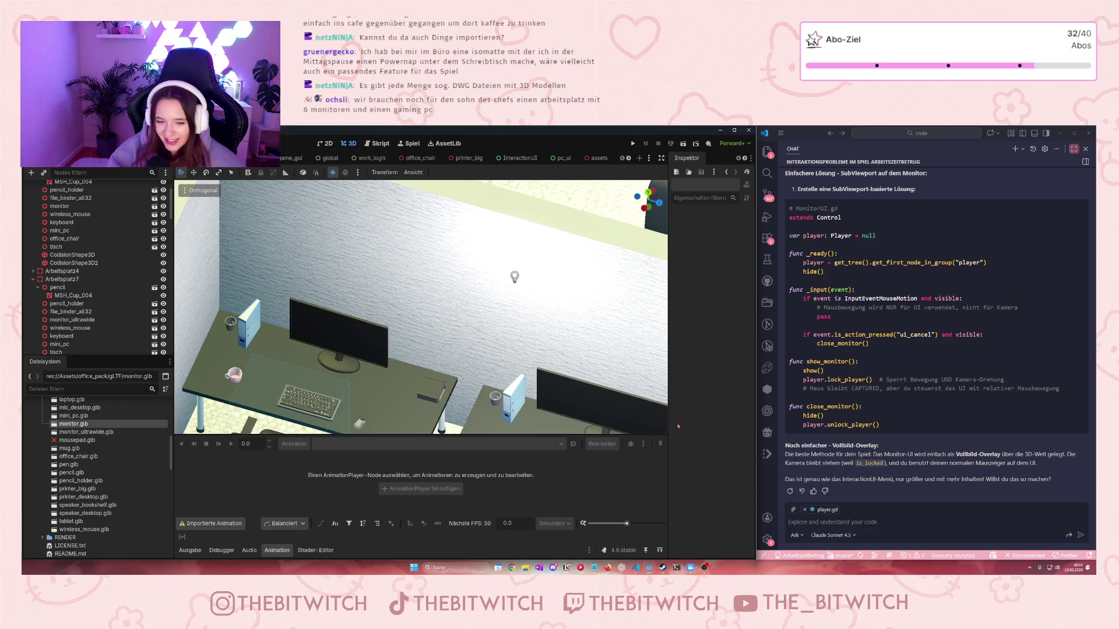
# Delete the pencil holder and the pencil from the right desk
pyautogui.scroll(-3, 510, 249)
pyautogui.scroll(3, 510, 248)
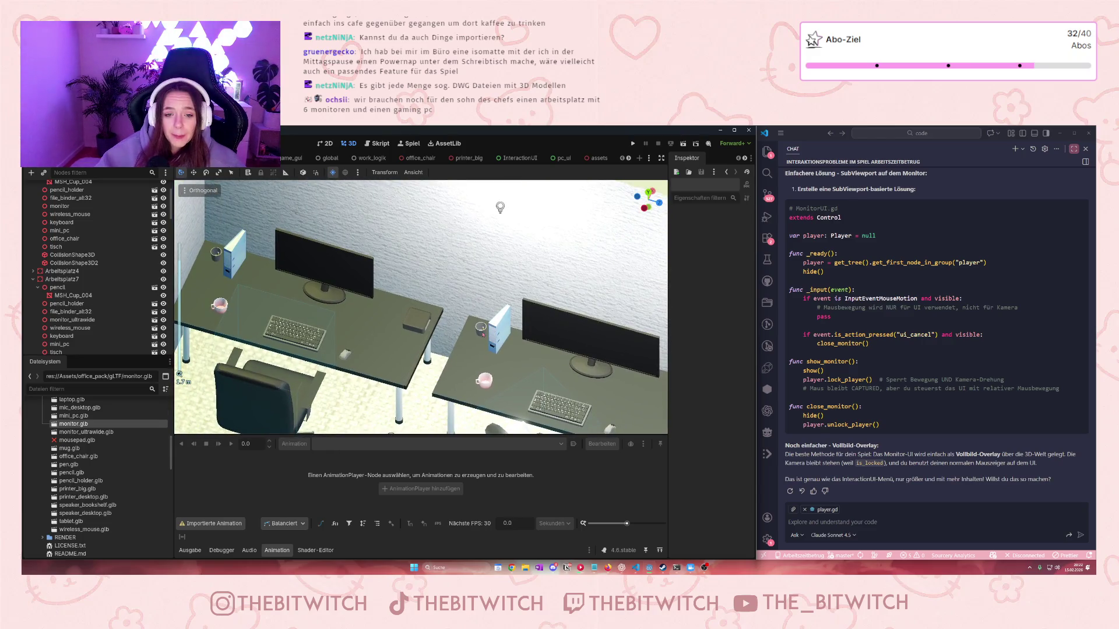
pyautogui.click(482, 335)
pyautogui.press('Delete')
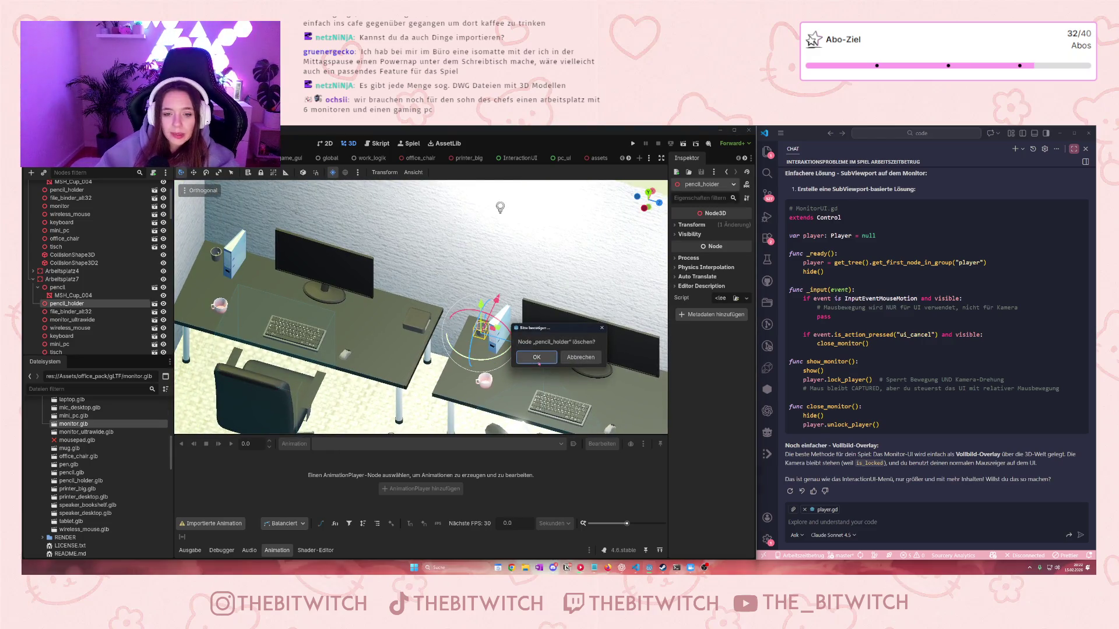
pyautogui.press('Return')
pyautogui.click(483, 333)
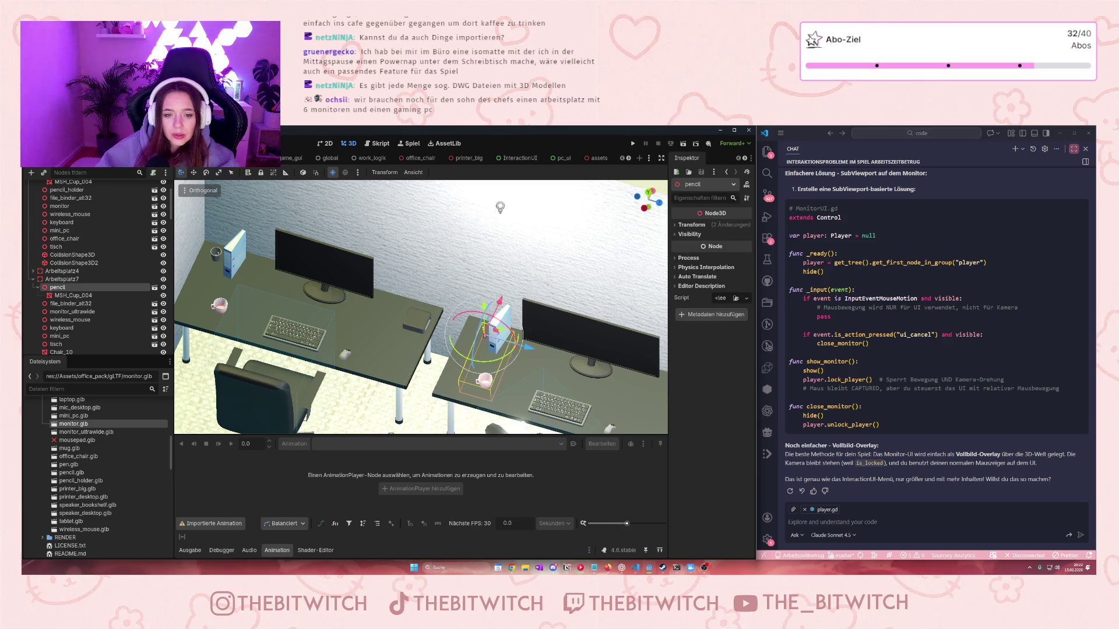
pyautogui.scroll(4, 539, 379)
pyautogui.scroll(-4, 539, 380)
pyautogui.press('Delete')
pyautogui.press('Return')
# Delete the file binder from the Arbeitsplatz7 desk, confirming with OK
pyautogui.scroll(-5, 552, 384)
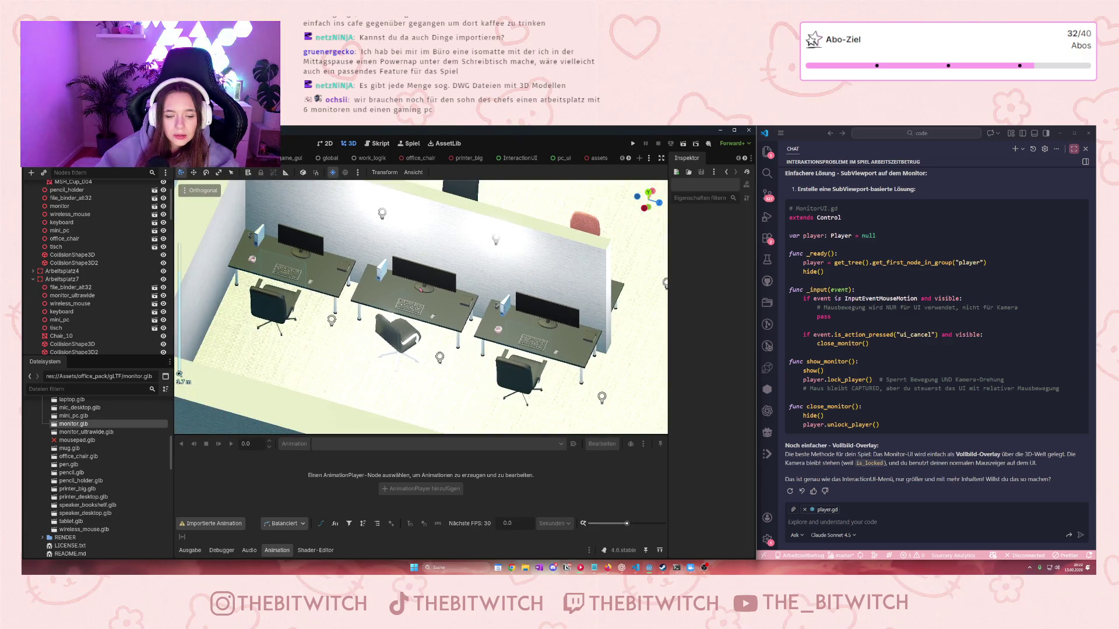
pyautogui.scroll(3, 377, 322)
pyautogui.click(378, 321)
pyautogui.scroll(2, 378, 325)
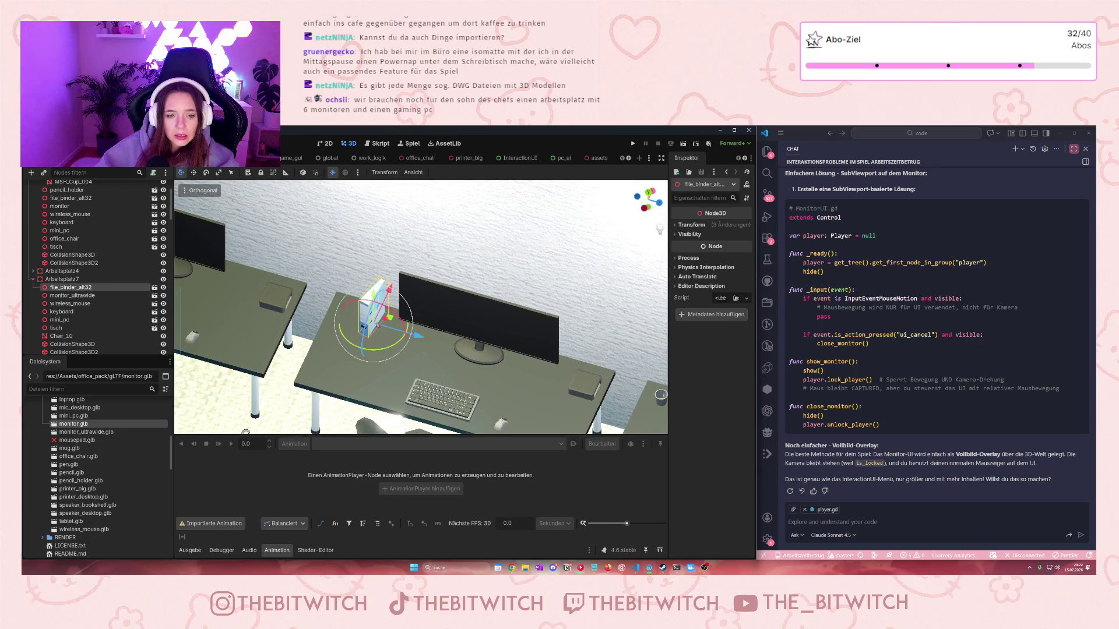
pyautogui.press('Delete')
pyautogui.click(536, 359)
pyautogui.scroll(-1, 87, 314)
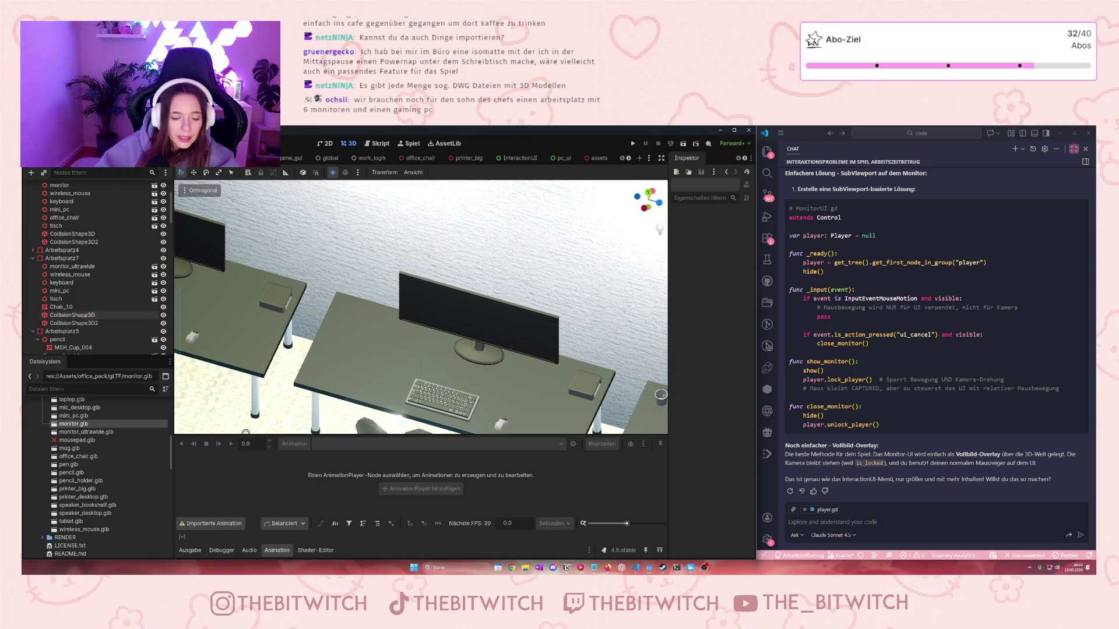
pyautogui.scroll(3, 59, 485)
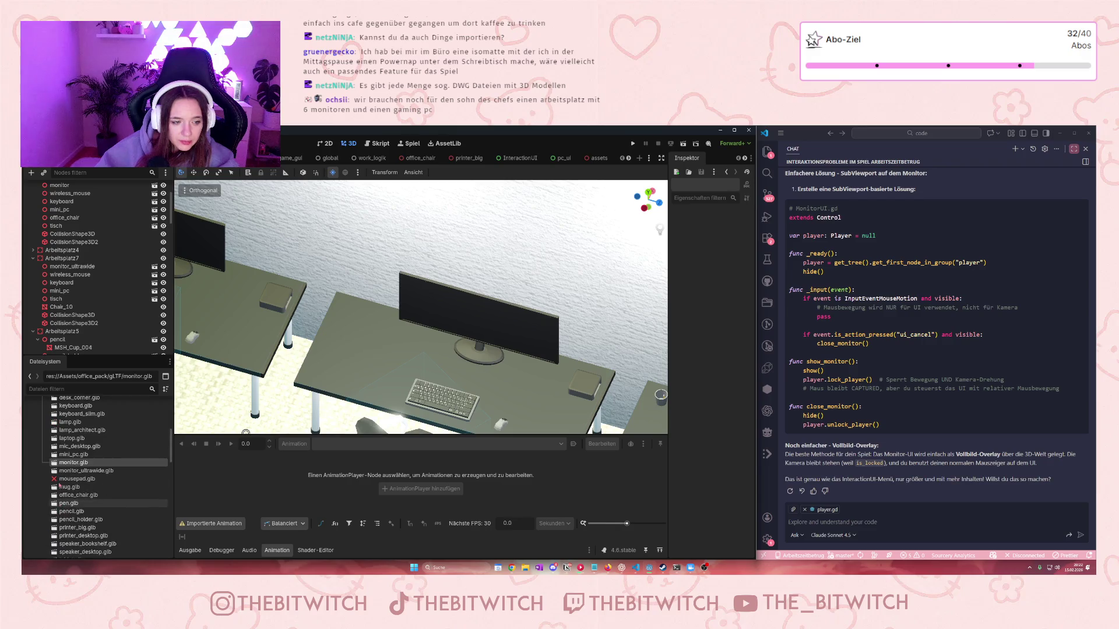
pyautogui.scroll(-3, 59, 485)
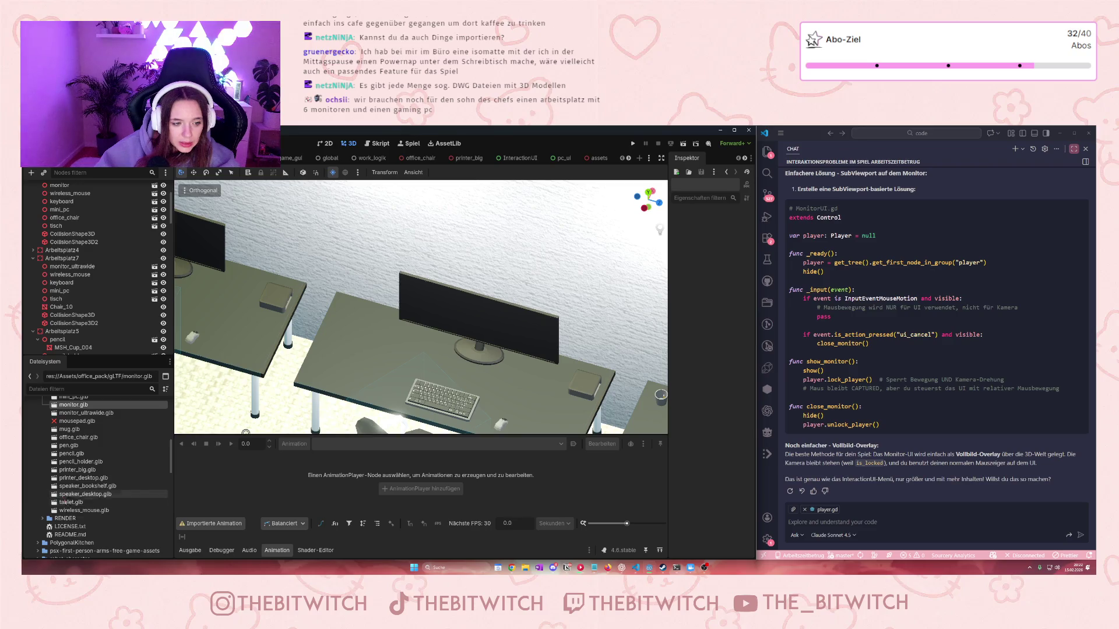
pyautogui.scroll(-1, 86, 523)
pyautogui.scroll(-4, 86, 523)
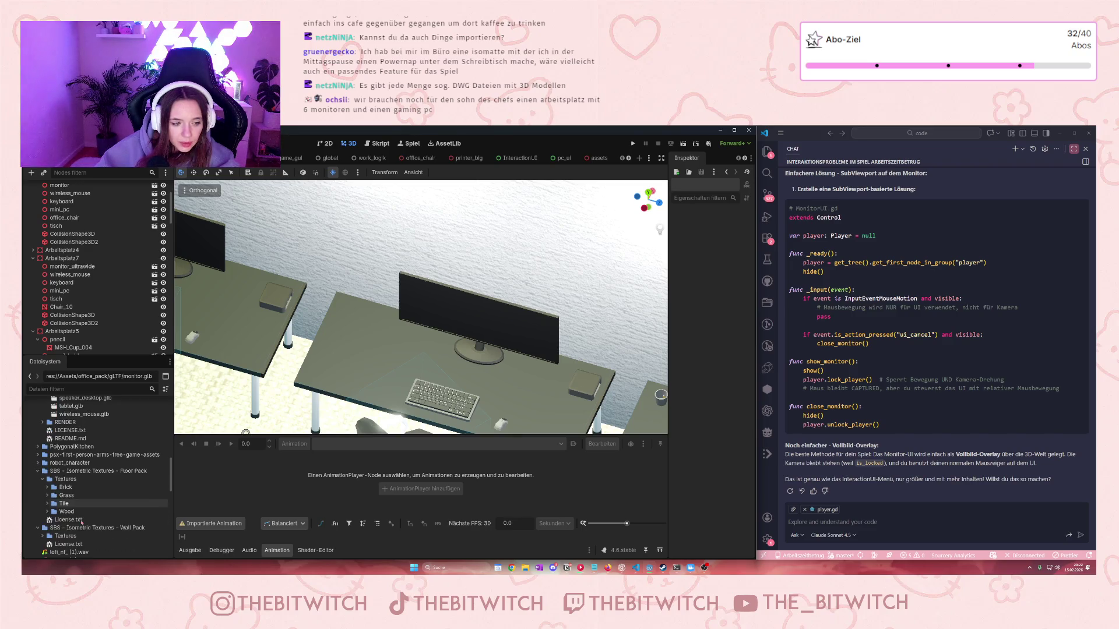
pyautogui.scroll(15, 49, 477)
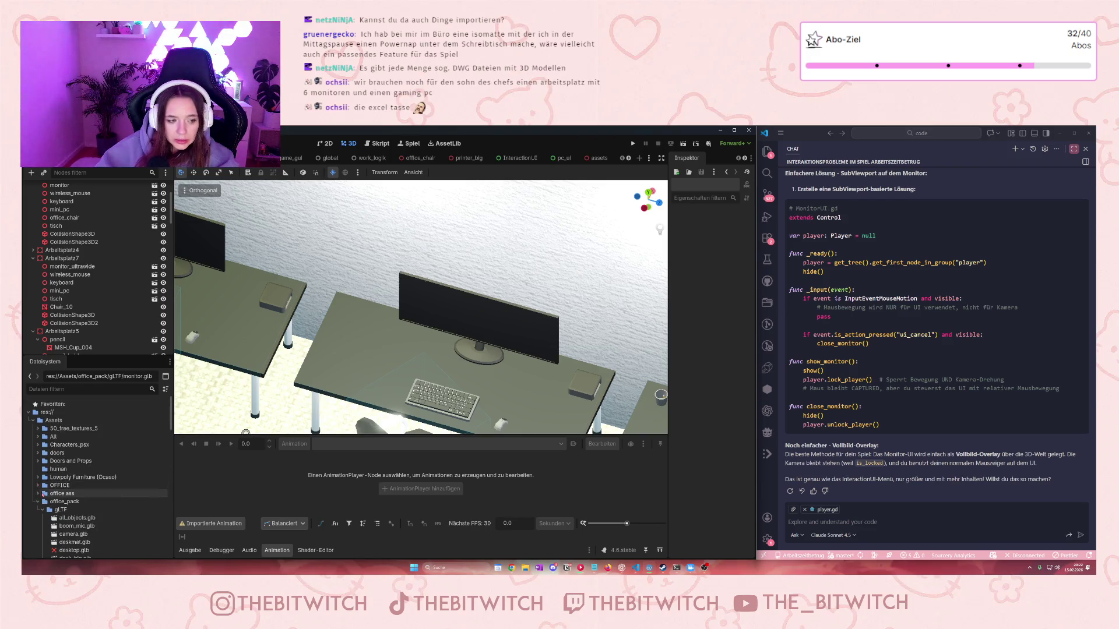
# Switch to the assets scene and pan over the cleaning supplies and soap bottles
pyautogui.click(594, 158)
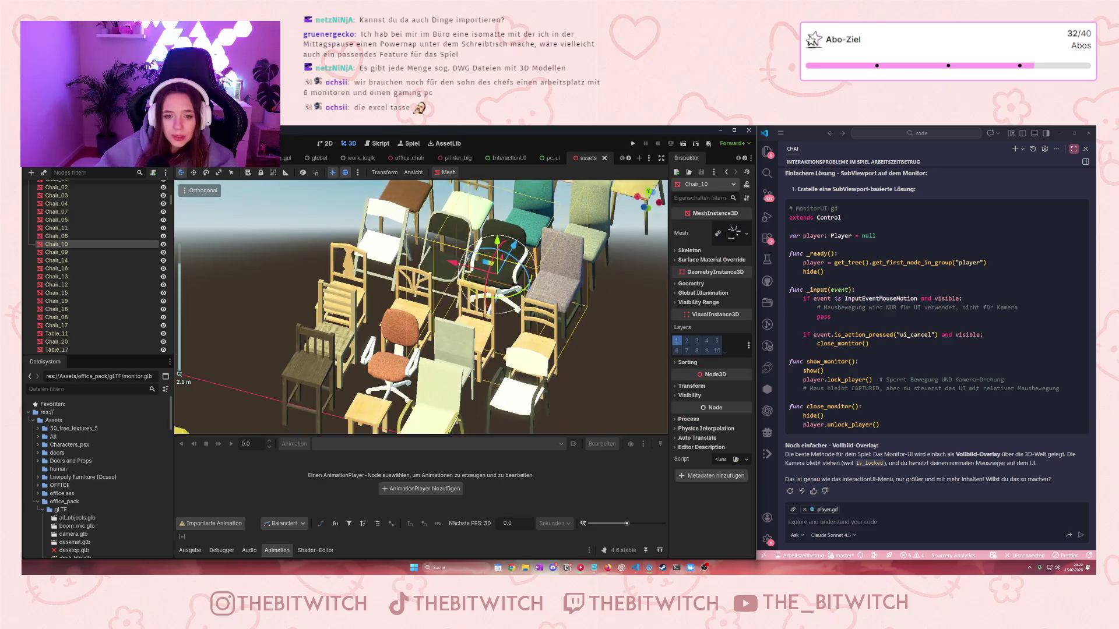
pyautogui.scroll(-5, 413, 313)
pyautogui.scroll(8, 414, 313)
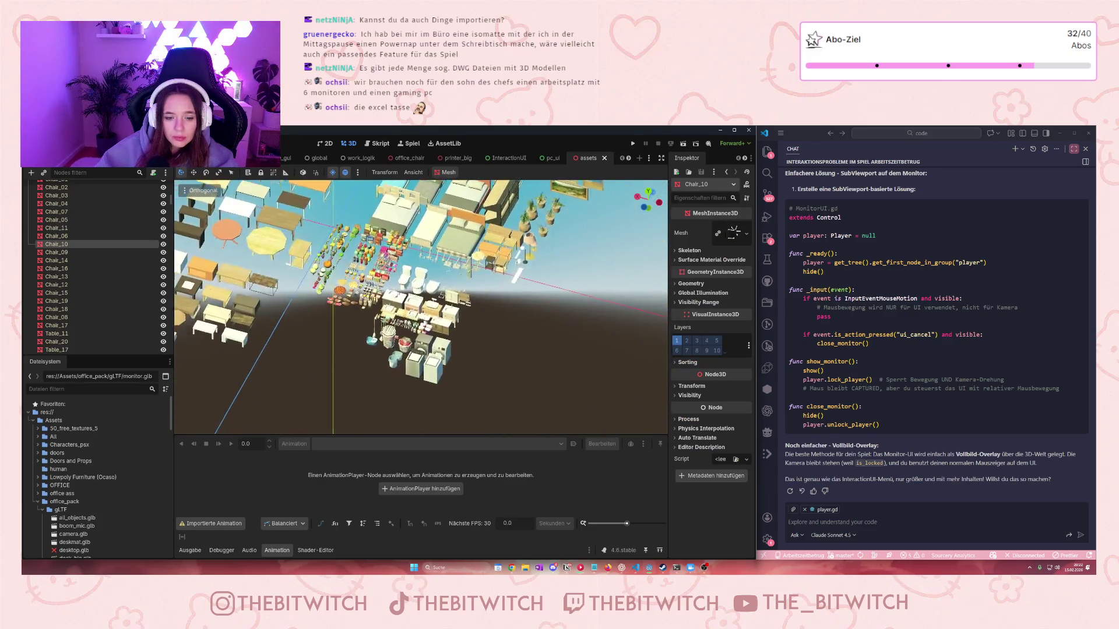
pyautogui.moveTo(477, 266)
pyautogui.mouseDown()
pyautogui.moveTo(504, 201)
pyautogui.moveTo(457, 284)
pyautogui.mouseUp()
pyautogui.scroll(5, 408, 367)
pyautogui.scroll(-3, 409, 366)
pyautogui.moveTo(396, 373); pyautogui.dragTo(373, 385)
pyautogui.scroll(3, 350, 394)
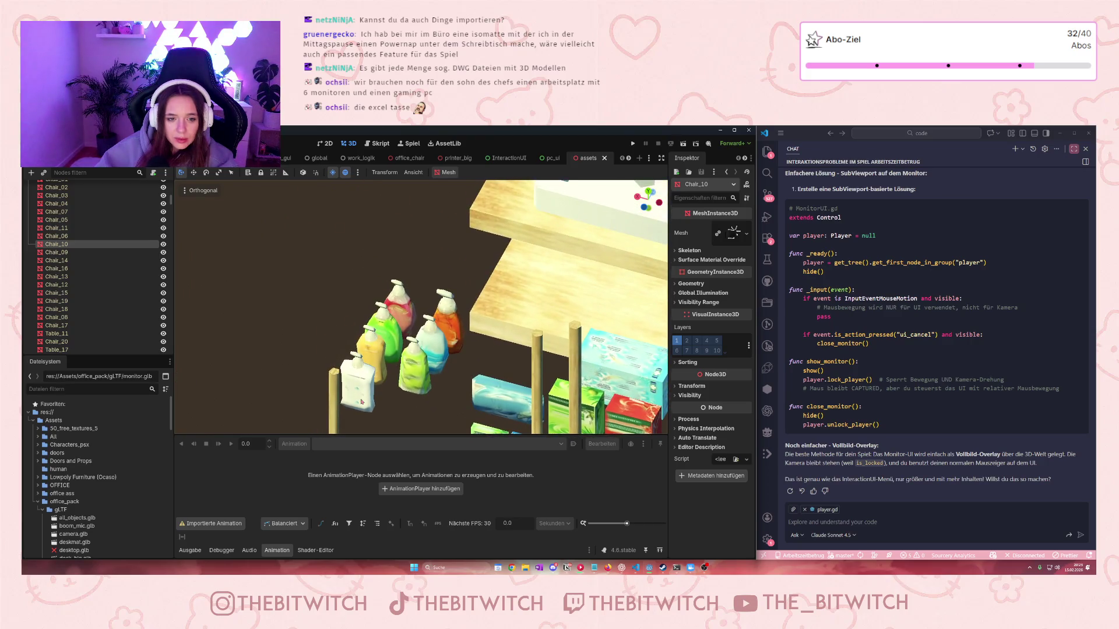
pyautogui.scroll(-3, 370, 366)
pyautogui.scroll(2, 349, 326)
pyautogui.moveTo(370, 366)
pyautogui.mouseDown()
pyautogui.moveTo(349, 326)
pyautogui.moveTo(378, 365)
pyautogui.mouseUp()
pyautogui.scroll(-8, 256, 269)
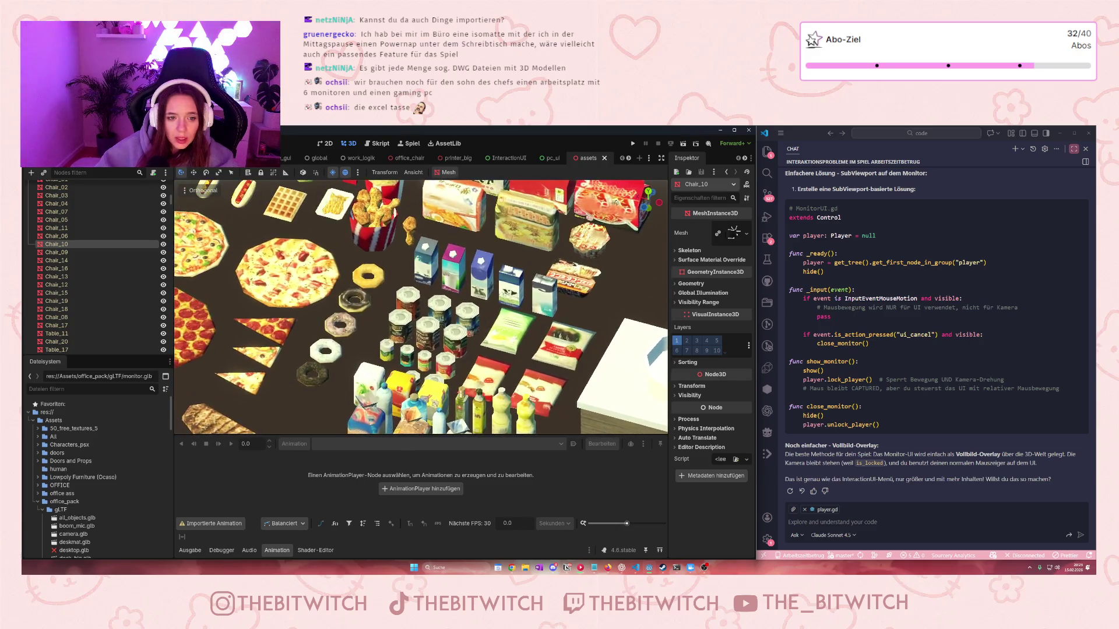
# Pan and zoom the view onto the kitchen items and clear the chair selection
pyautogui.moveTo(180, 373); pyautogui.dragTo(386, 300)
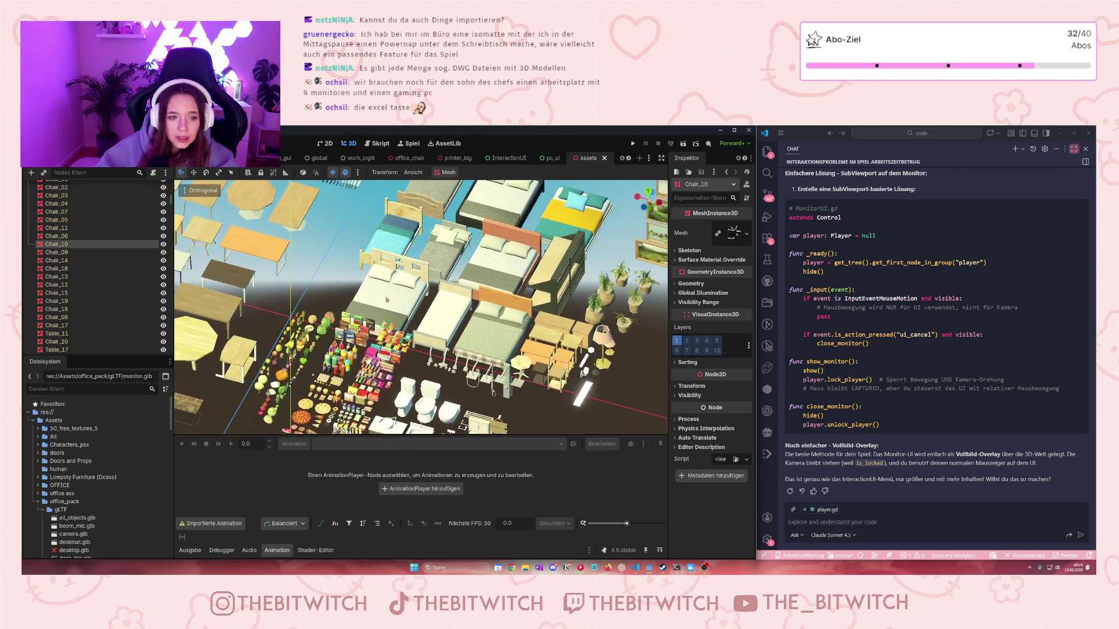
pyautogui.scroll(5, 453, 237)
pyautogui.scroll(-5, 454, 237)
pyautogui.scroll(5, 350, 257)
pyautogui.scroll(-5, 317, 260)
pyautogui.scroll(-3, 318, 260)
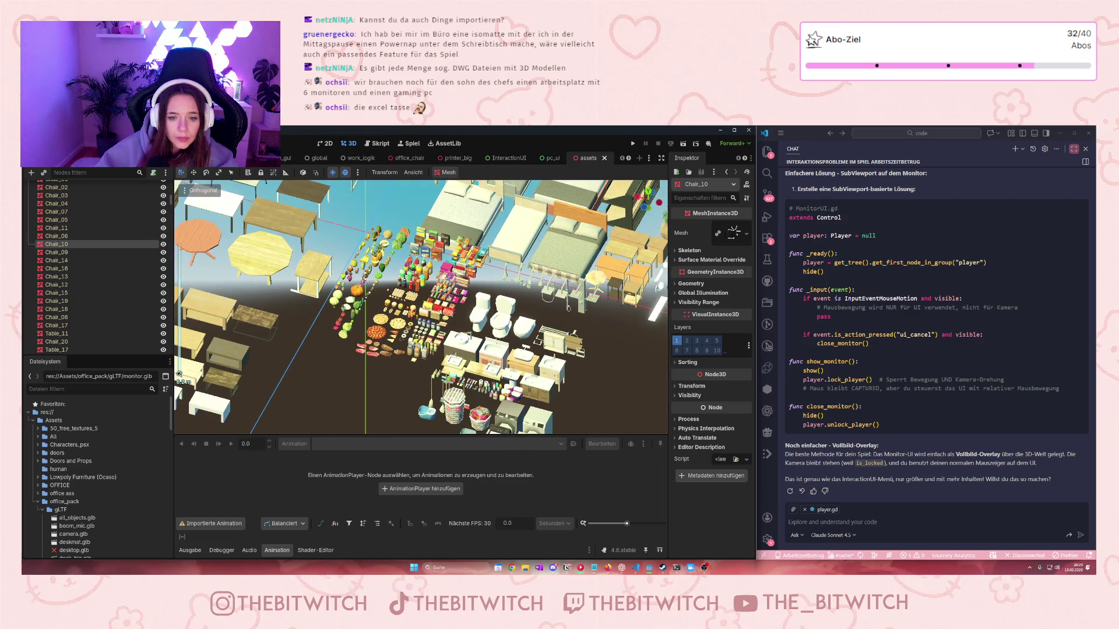
pyautogui.scroll(-3, 318, 261)
pyautogui.moveTo(406, 377); pyautogui.dragTo(434, 421)
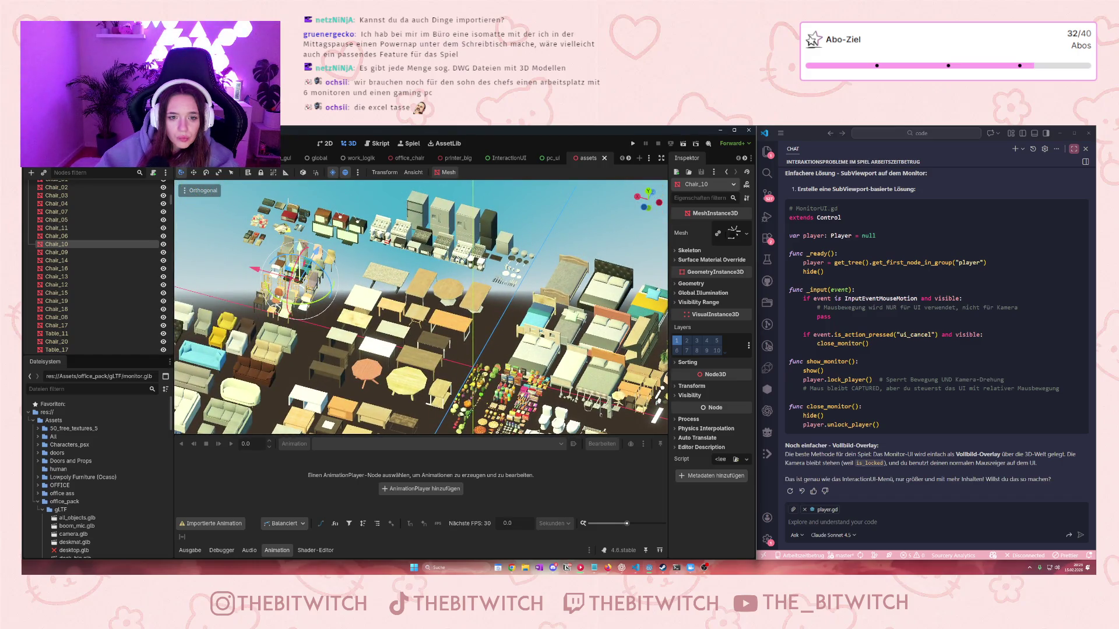
pyautogui.scroll(10, 423, 270)
pyautogui.moveTo(424, 271); pyautogui.dragTo(410, 336)
pyautogui.click(410, 335)
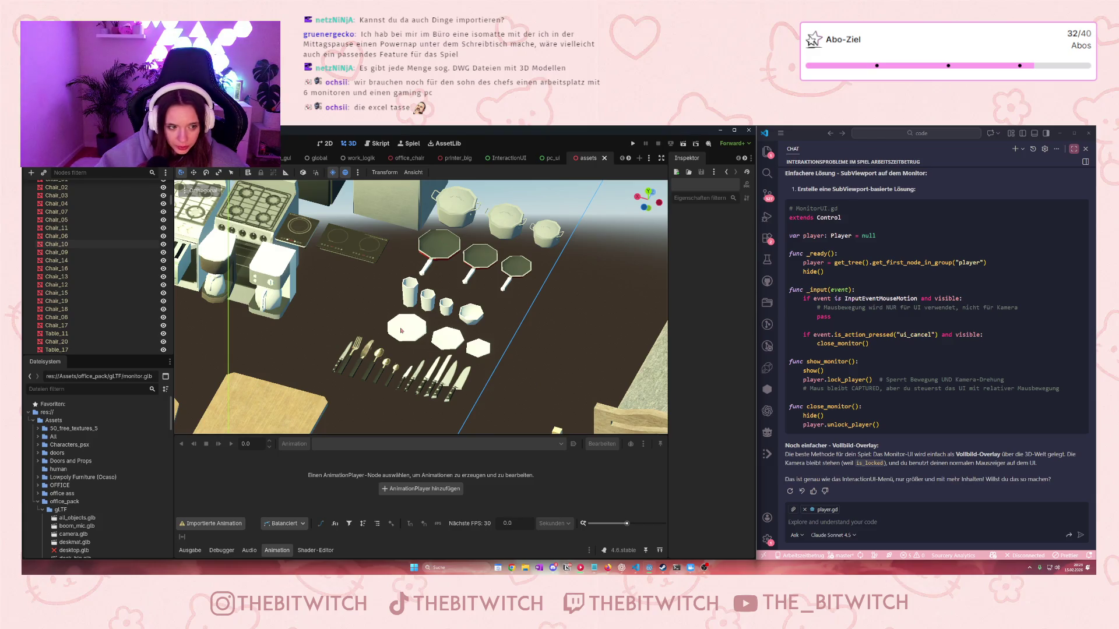
# Select Stove_door_05, filter the Scene dock for 'pla' and 'pan', then clear the filter
pyautogui.click(245, 268)
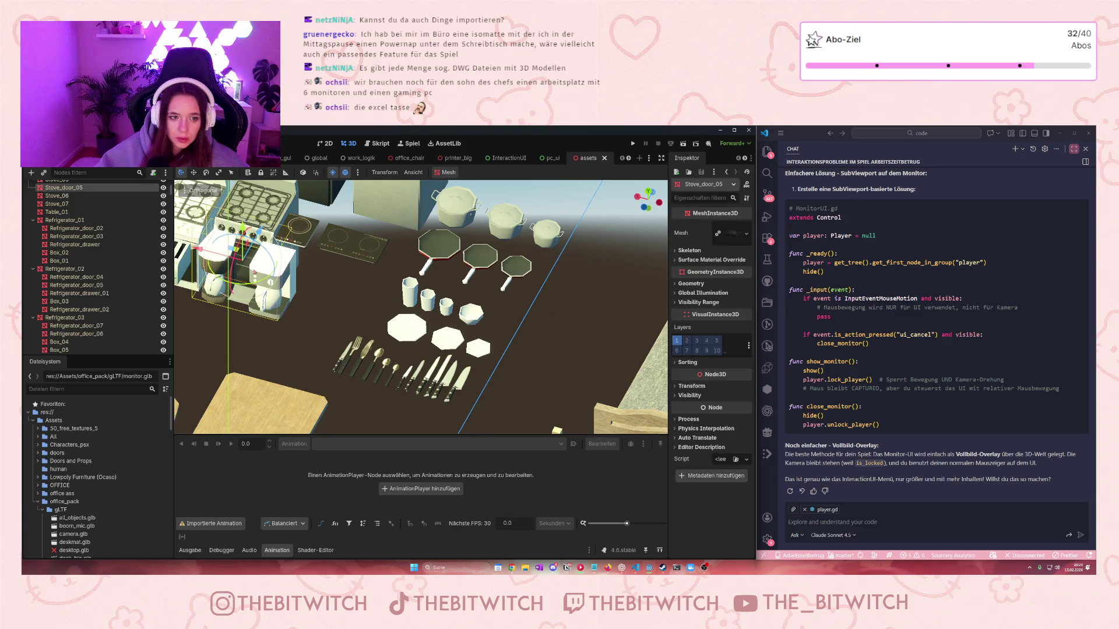
pyautogui.scroll(-5, 65, 271)
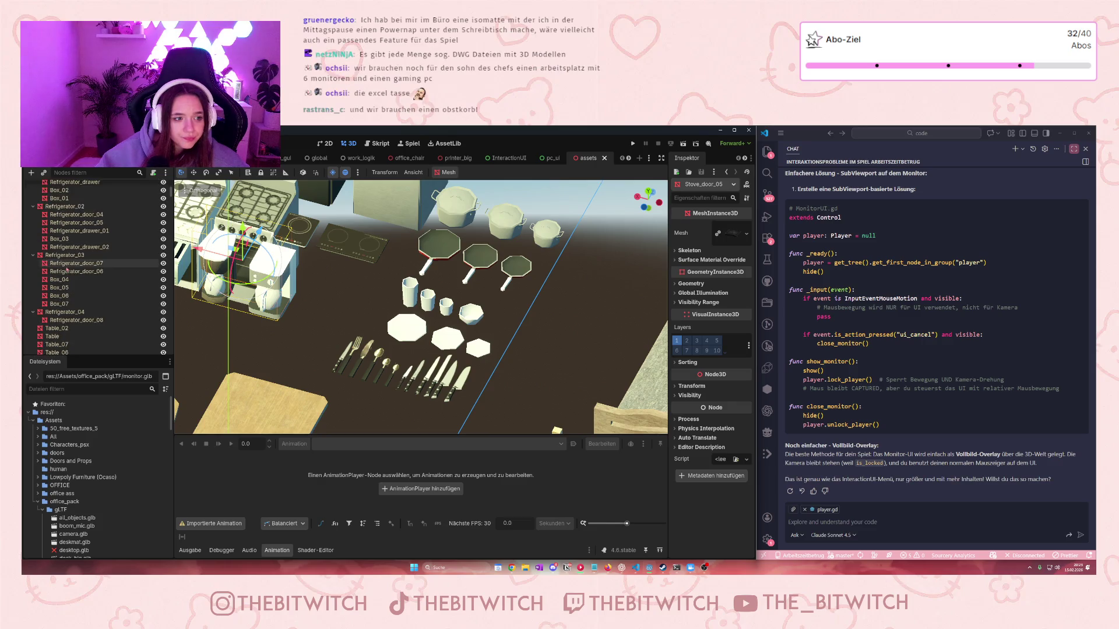
pyautogui.scroll(5, 65, 271)
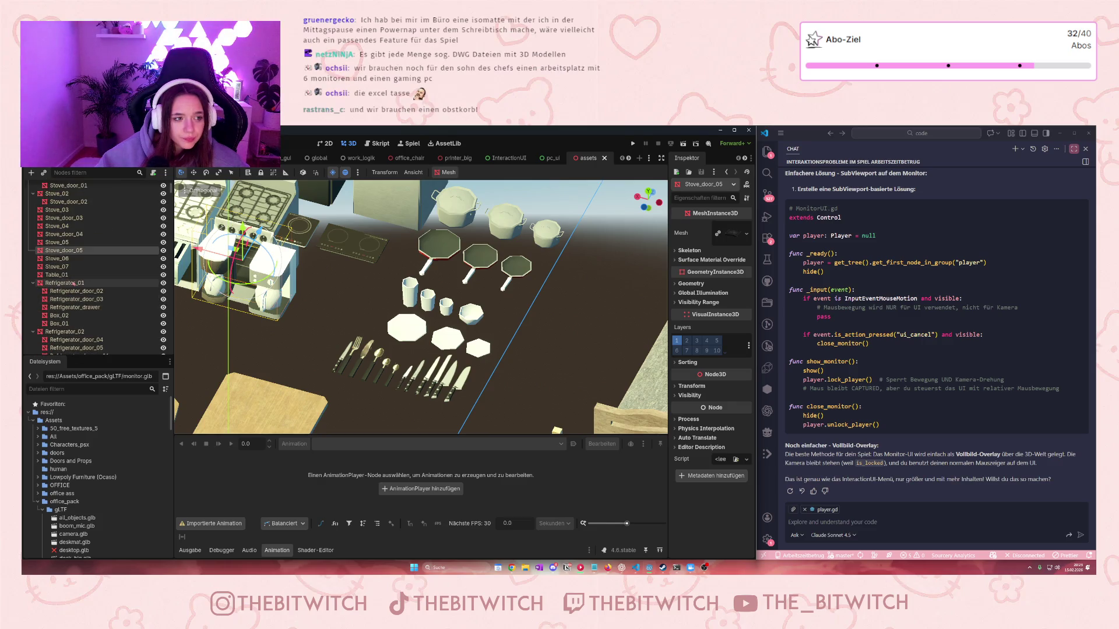
pyautogui.scroll(5, 74, 283)
pyautogui.scroll(-10, 74, 284)
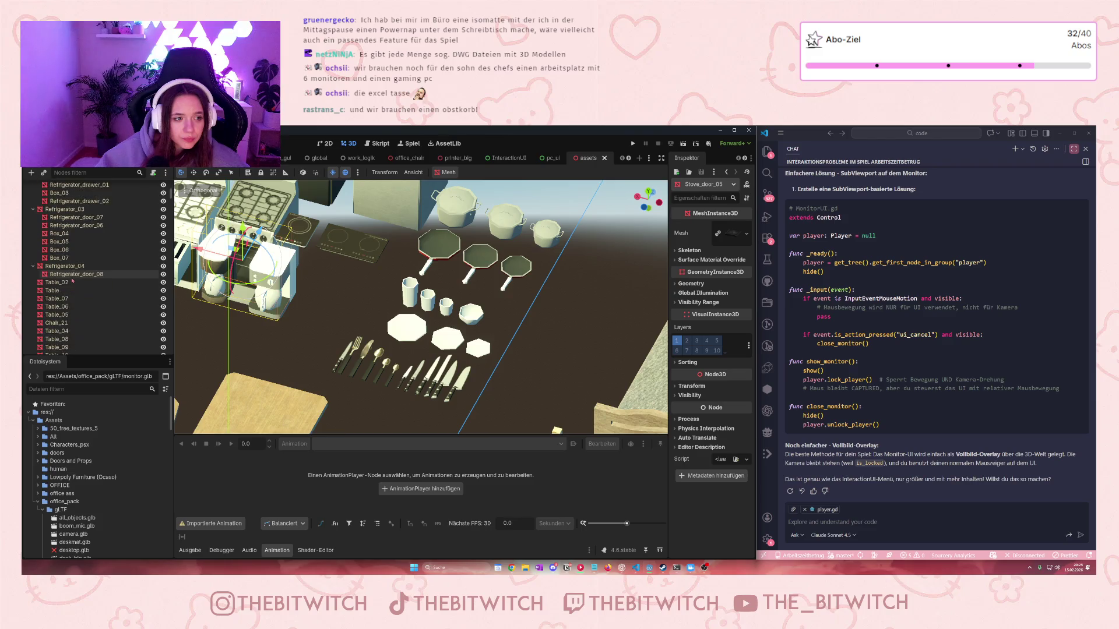
pyautogui.scroll(7, 72, 280)
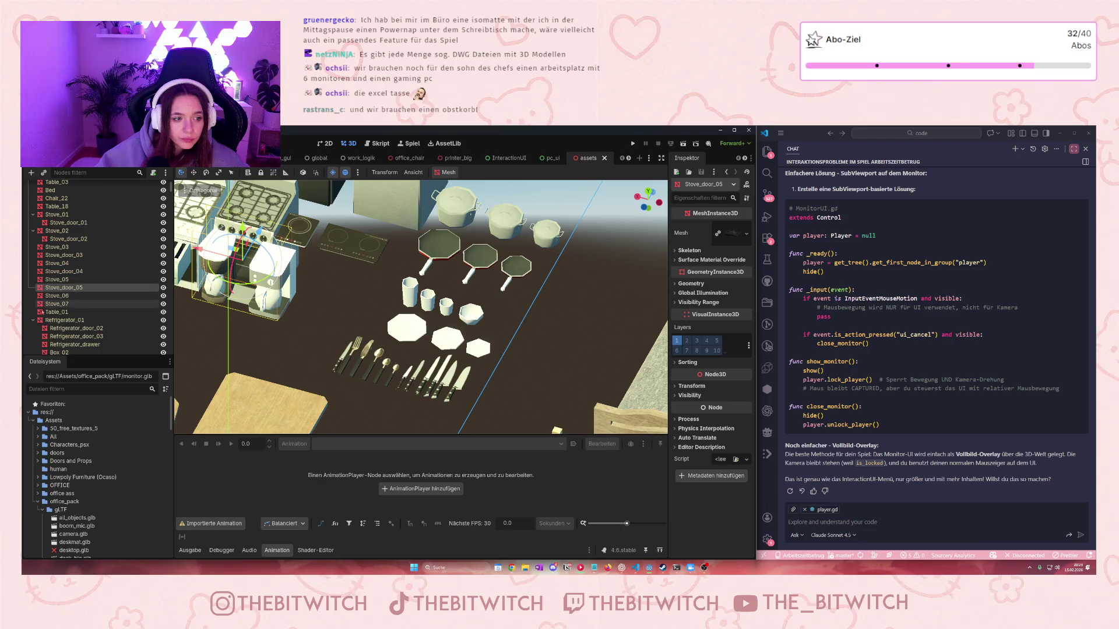
pyautogui.scroll(3, 69, 274)
pyautogui.scroll(-9, 69, 216)
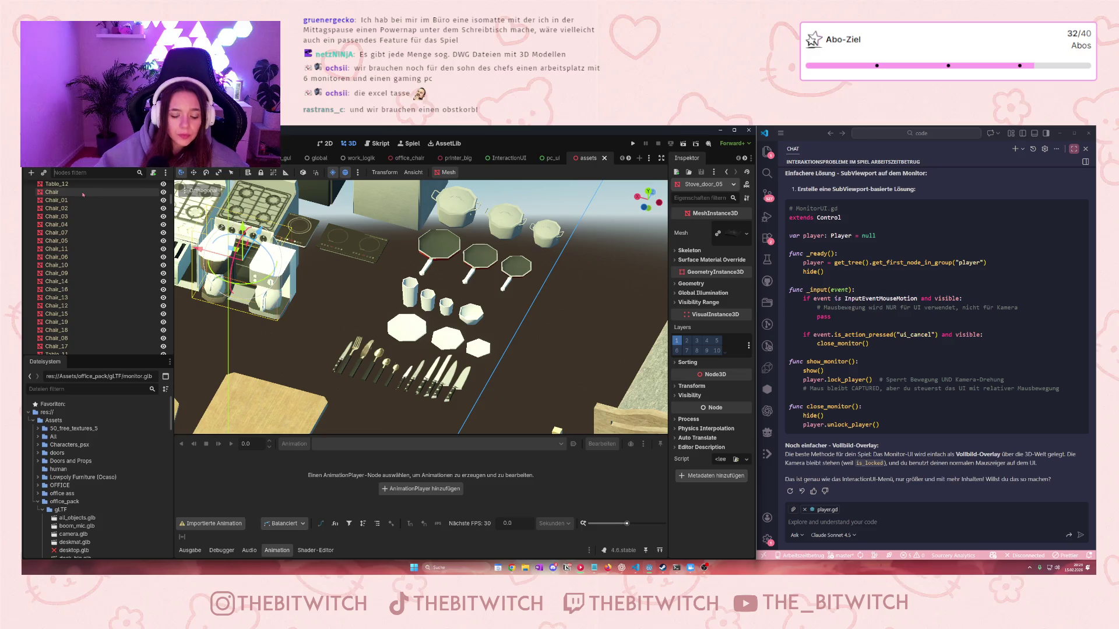
pyautogui.write('pla')
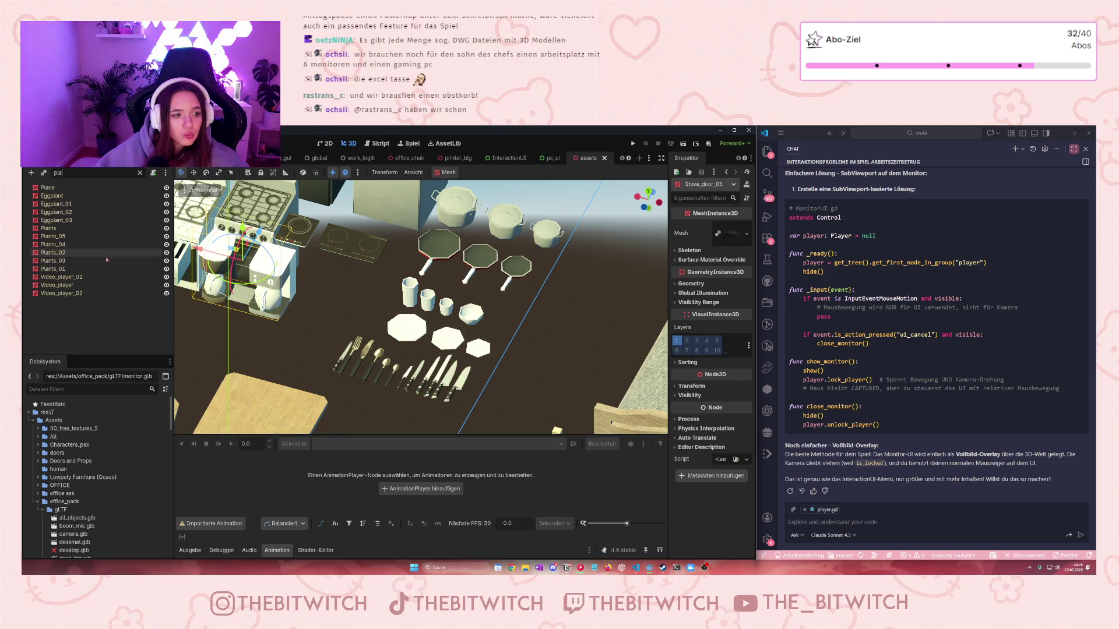
pyautogui.press('Escape')
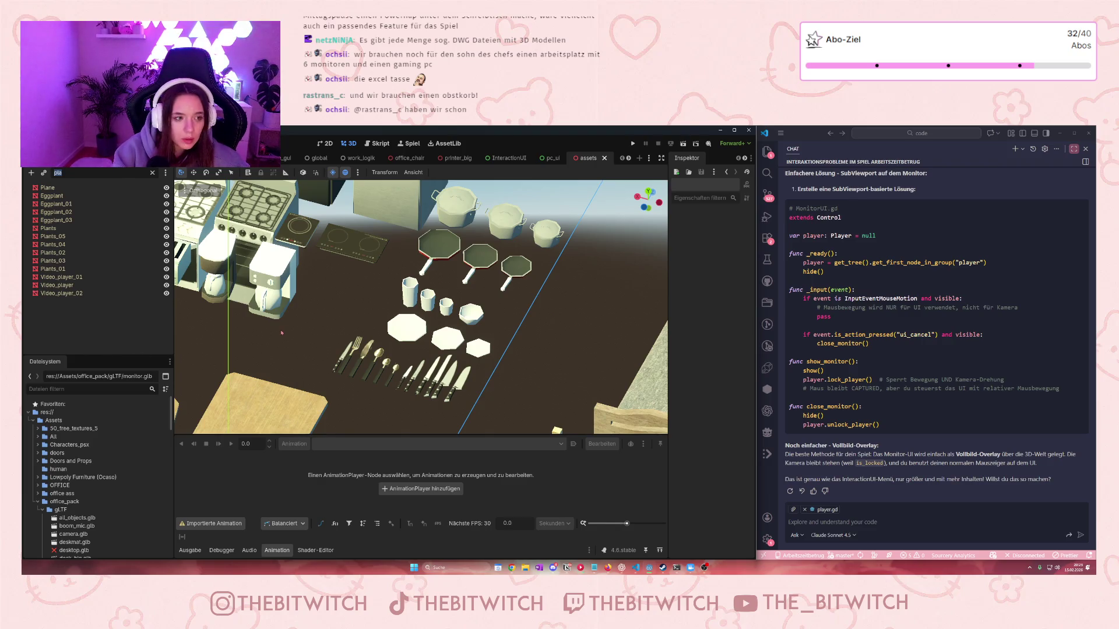
pyautogui.write('pan')
pyautogui.press('BackSpace')
pyautogui.press('BackSpace')
pyautogui.press('BackSpace')
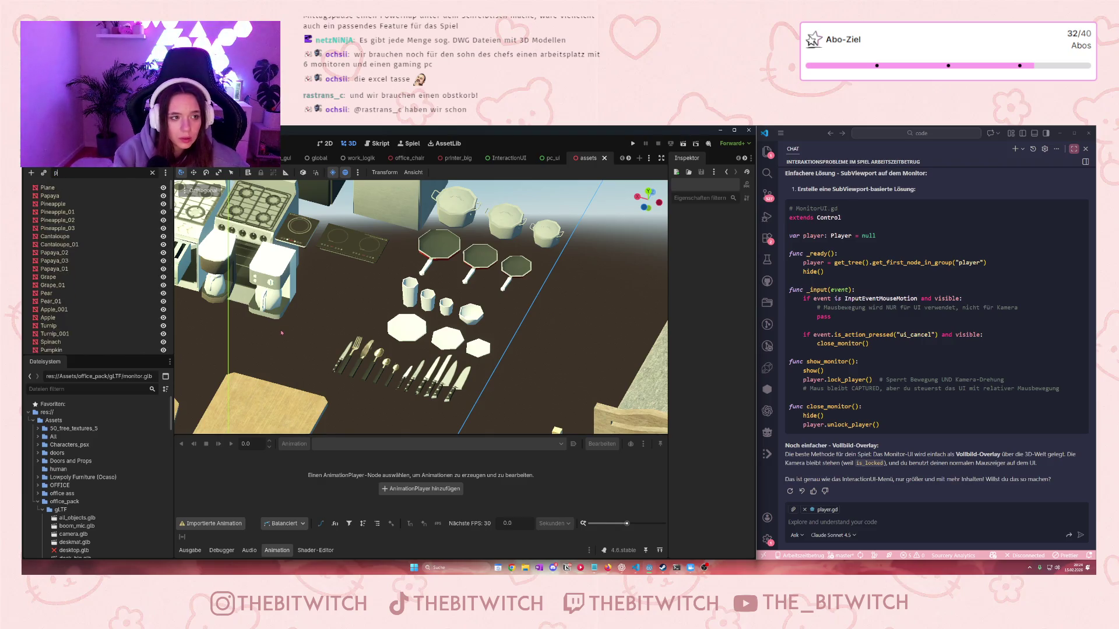
pyautogui.scroll(-15, 68, 267)
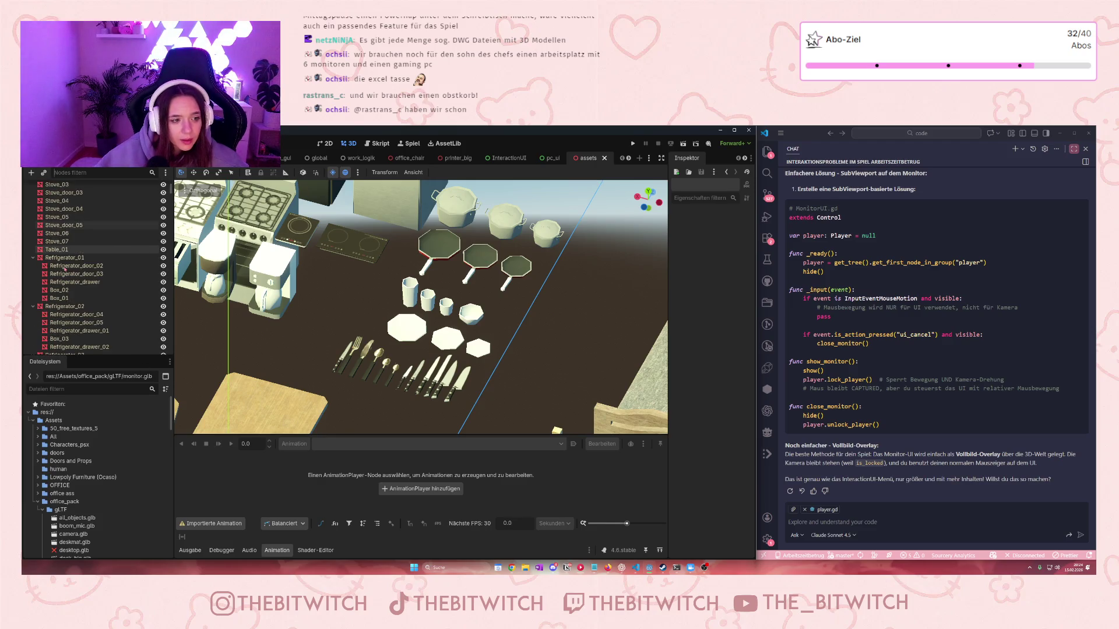
pyautogui.scroll(2, 66, 268)
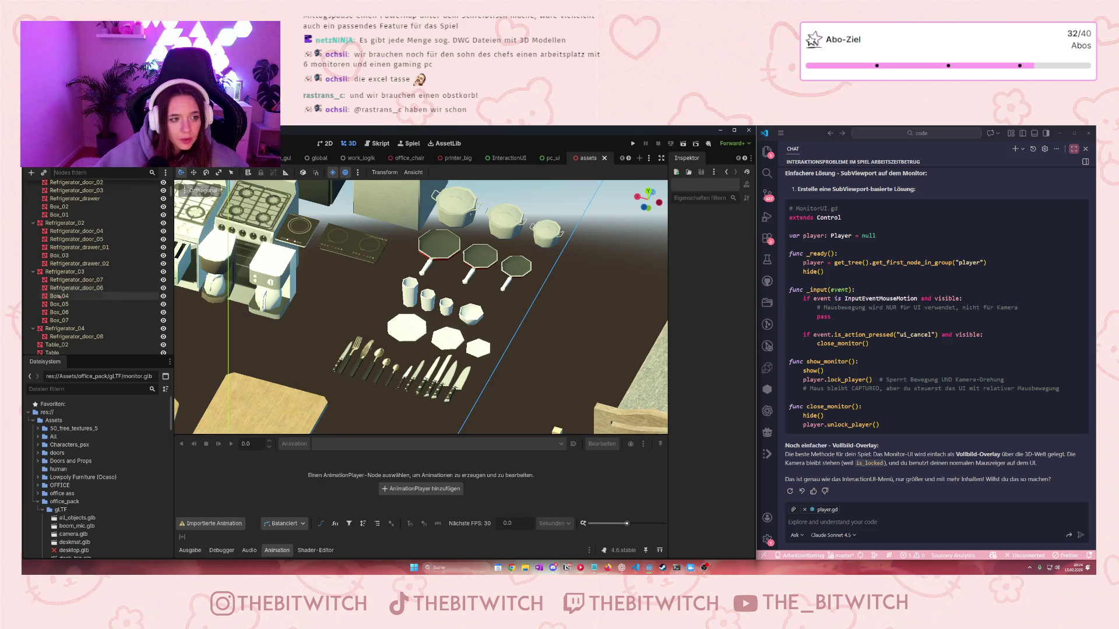
# Select Refrigerator_03, several Frying pan nodes, then Box_cookies_01, zooming toward the snacks
pyautogui.click(61, 272)
pyautogui.scroll(-10, 58, 279)
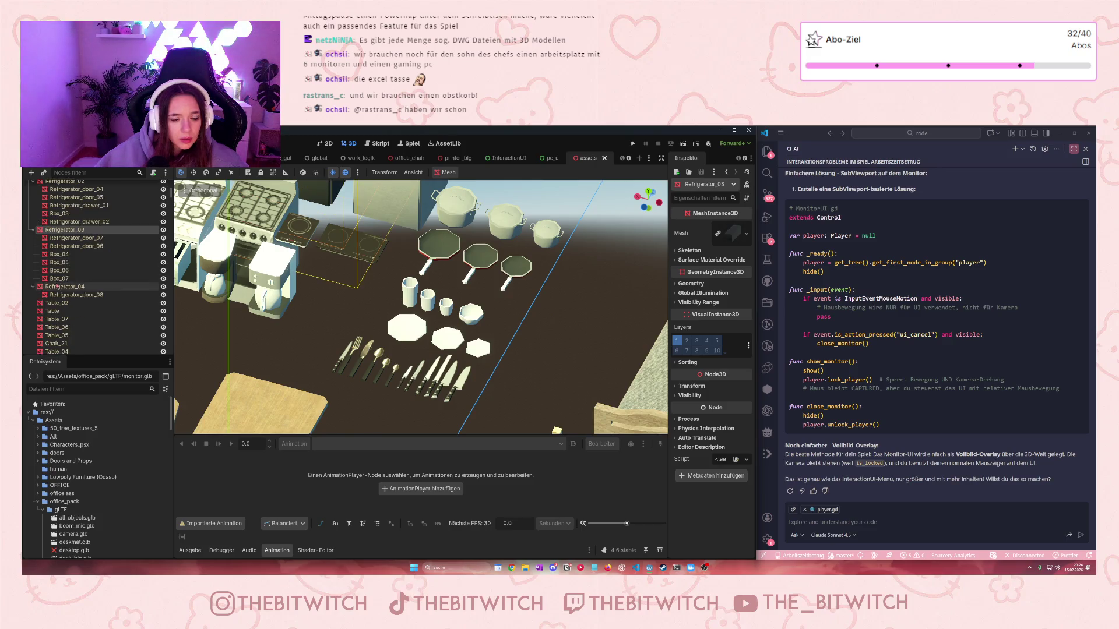
pyautogui.scroll(-15, 53, 291)
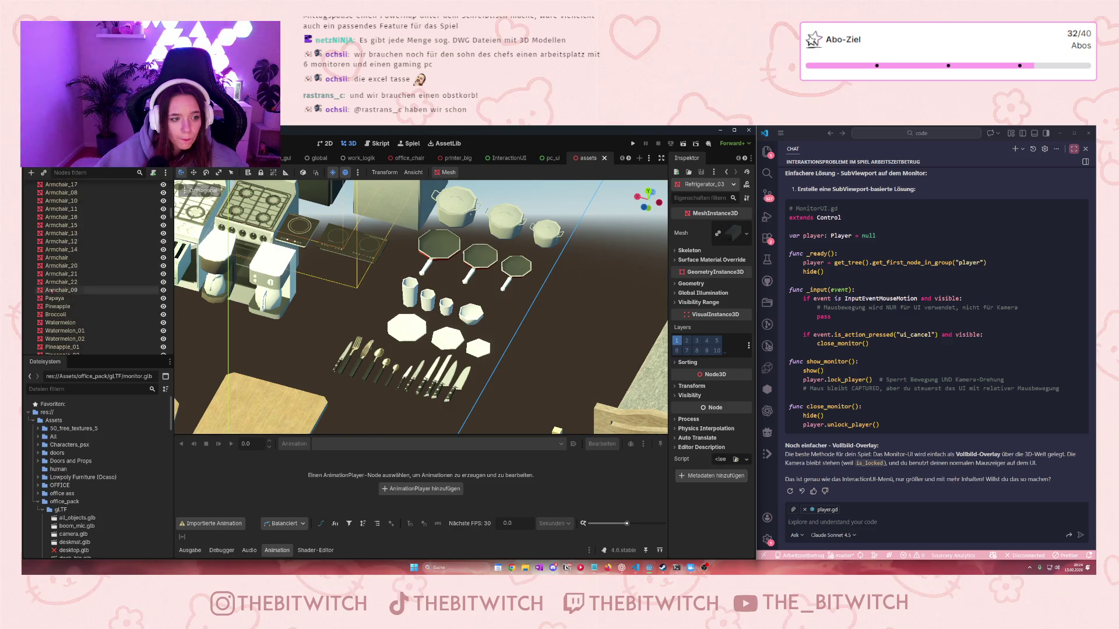
pyautogui.scroll(-5, 51, 279)
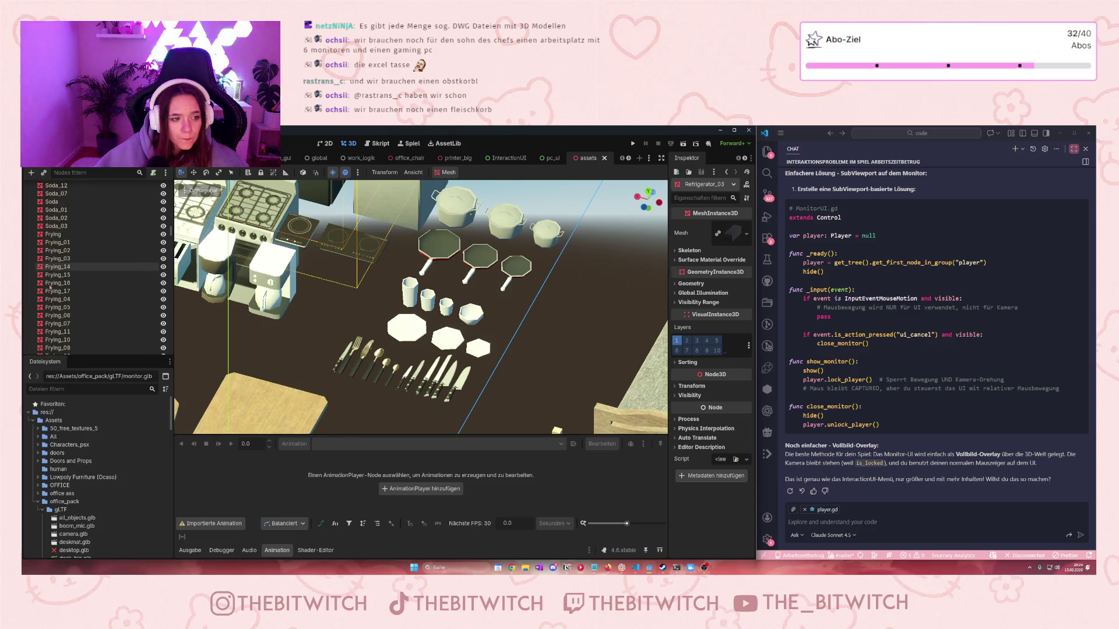
pyautogui.click(57, 245)
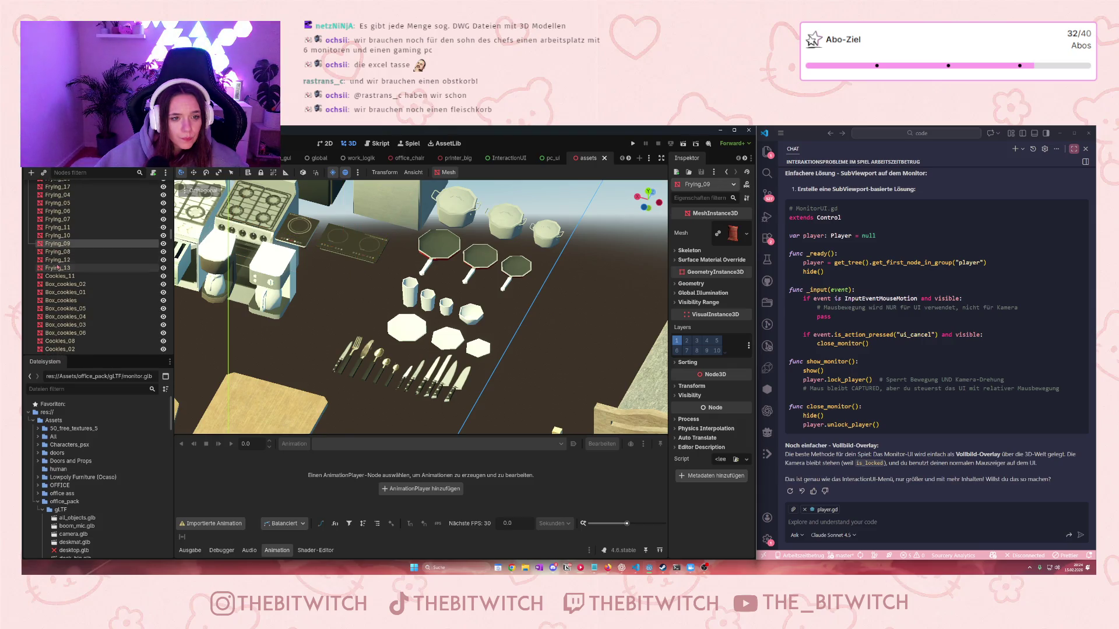
pyautogui.click(57, 268)
pyautogui.click(56, 219)
pyautogui.click(57, 203)
pyautogui.scroll(3, 61, 227)
pyautogui.scroll(-3, 62, 227)
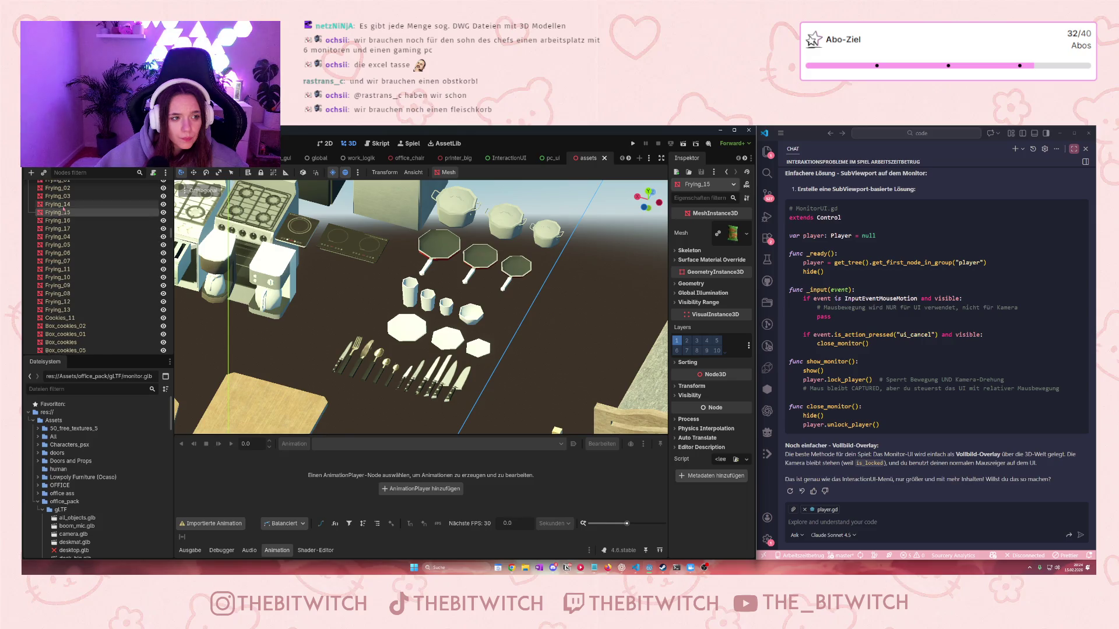
pyautogui.click(67, 266)
pyautogui.scroll(-2, 72, 266)
pyautogui.scroll(-3, 71, 266)
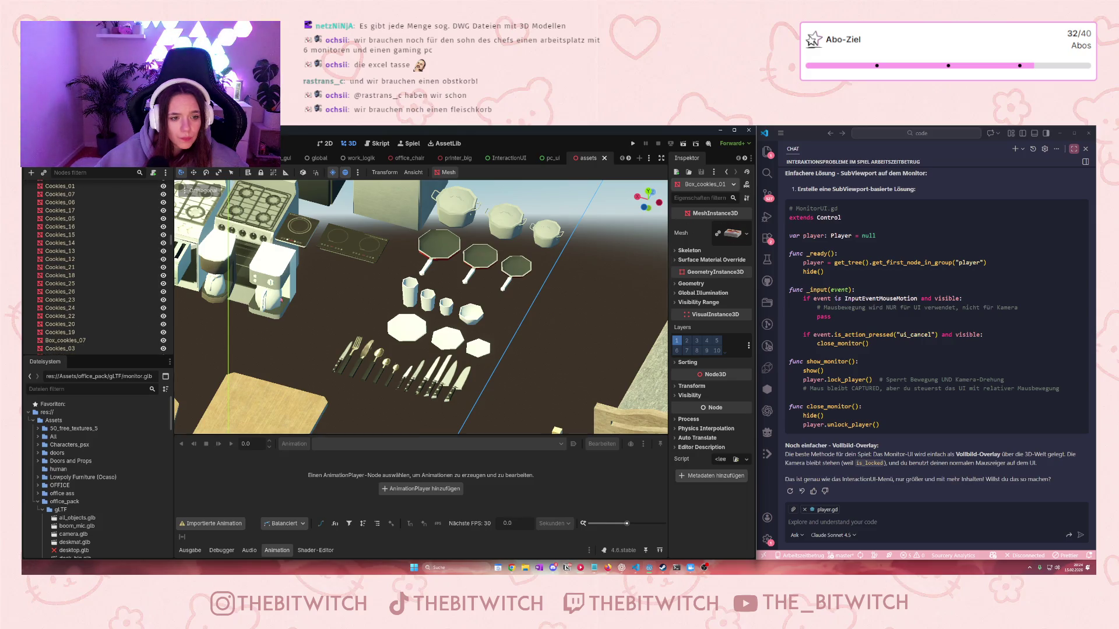
pyautogui.scroll(-10, 419, 309)
pyautogui.scroll(10, 420, 309)
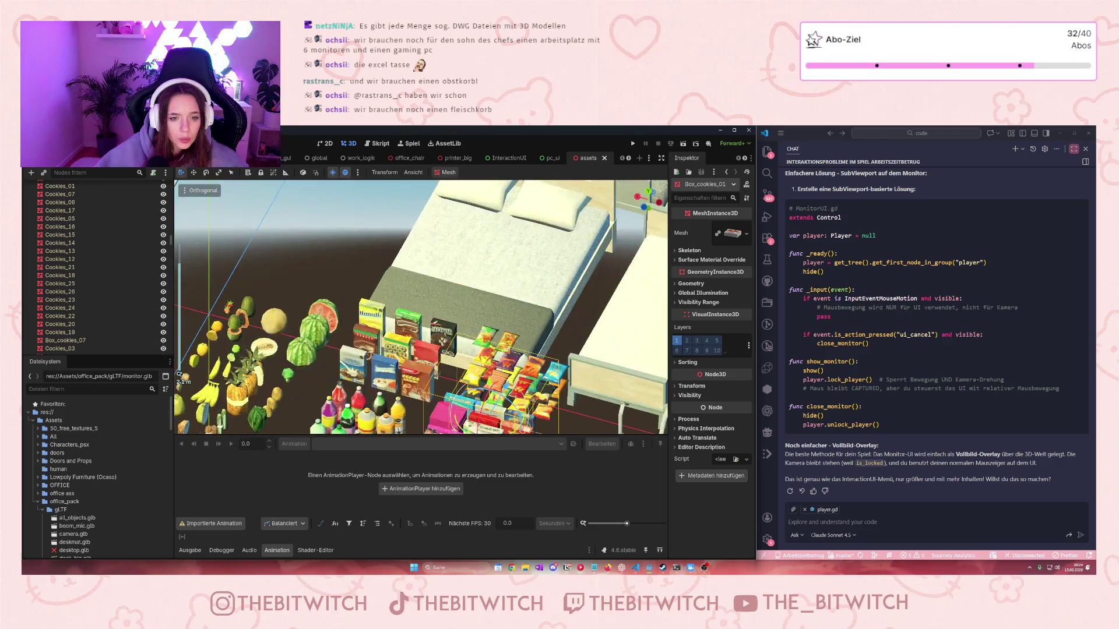
# Frame the cookie box and fly the camera over the snack packages
pyautogui.scroll(8, 420, 309)
pyautogui.press('f')
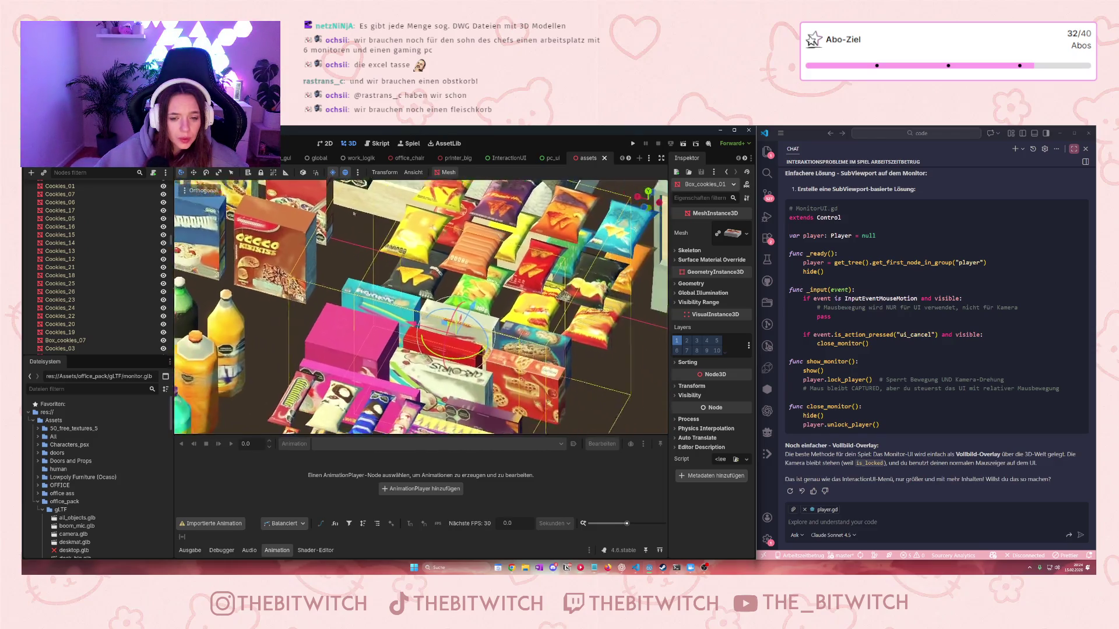
pyautogui.press('Escape')
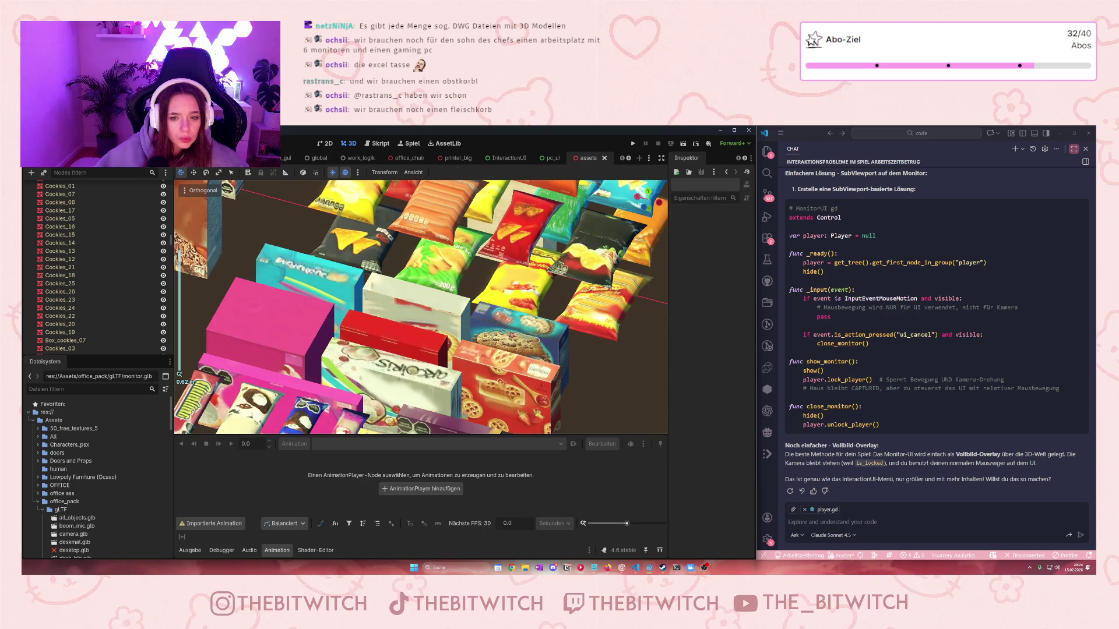
pyautogui.scroll(-3, 419, 309)
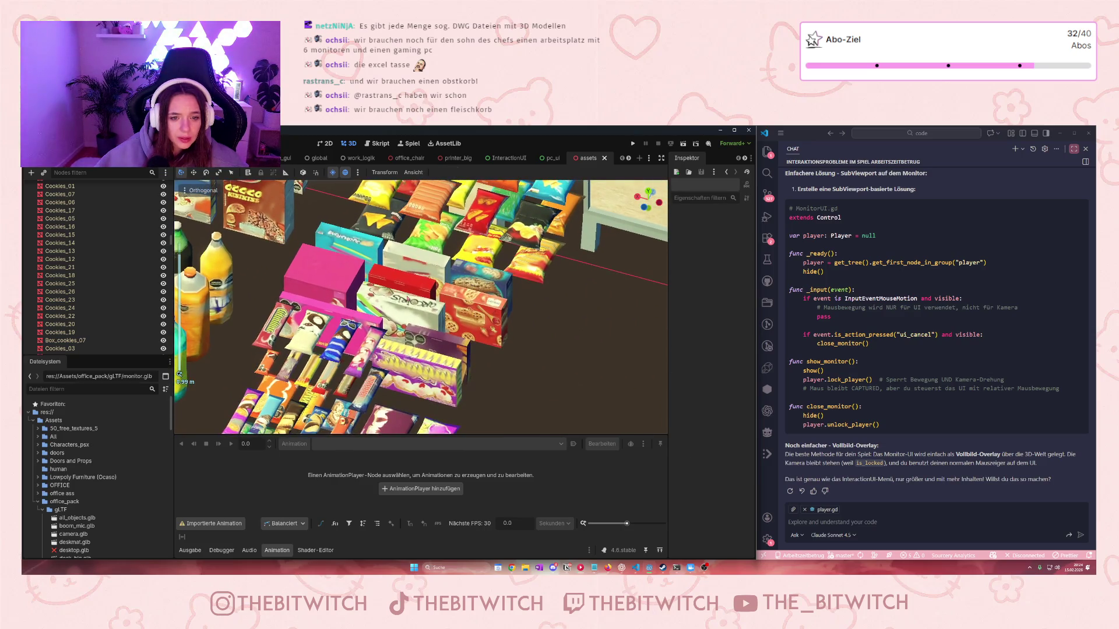
pyautogui.press('w')
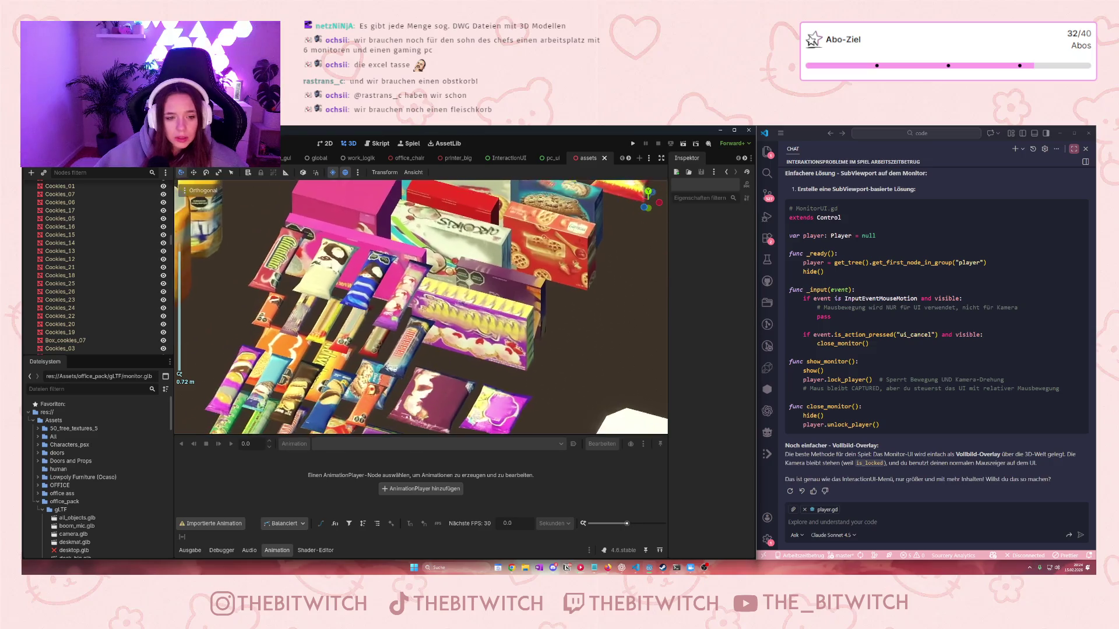
pyautogui.moveTo(368, 359); pyautogui.dragTo(413, 266)
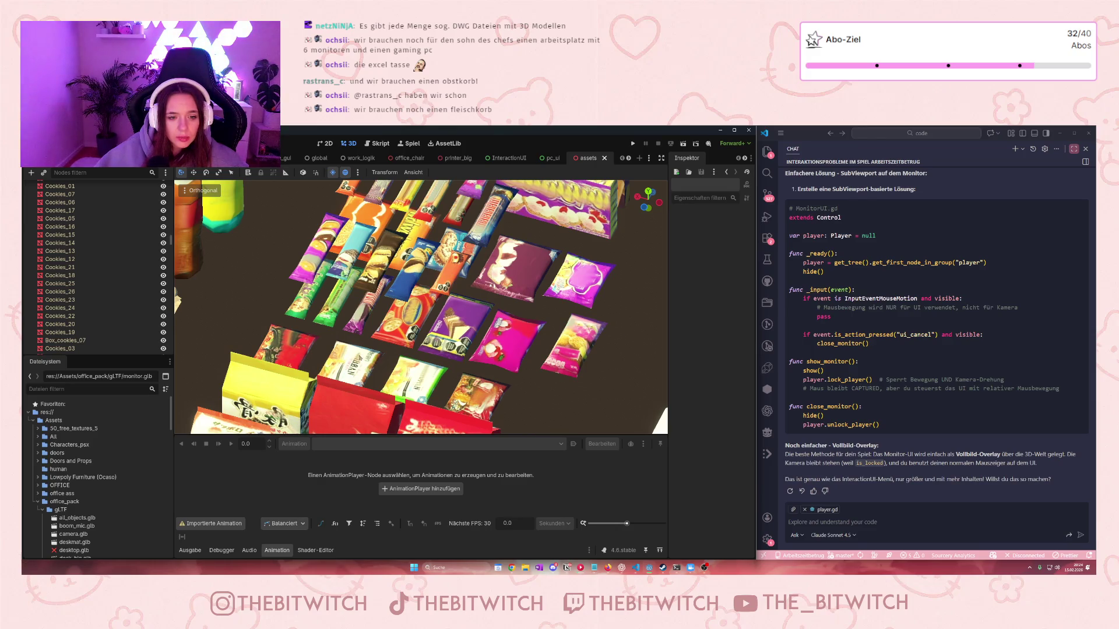
pyautogui.scroll(-5, 361, 357)
pyautogui.scroll(5, 362, 356)
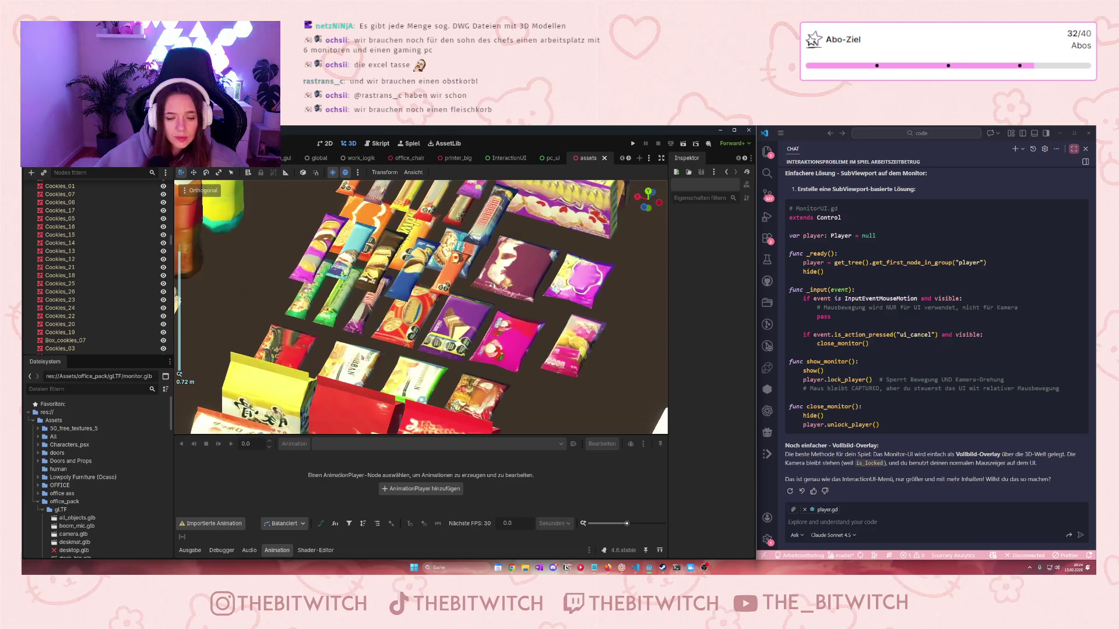
# Select Cookies_21 after trying Cookies_24 and Cookies_23, then return to the office scene
pyautogui.click(105, 308)
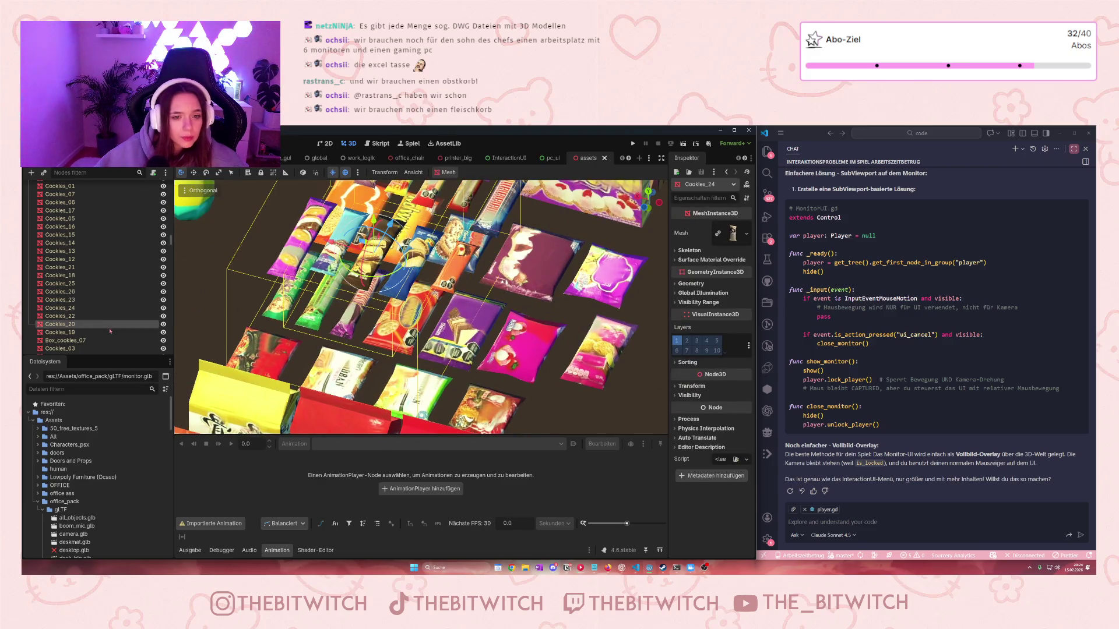
pyautogui.click(106, 299)
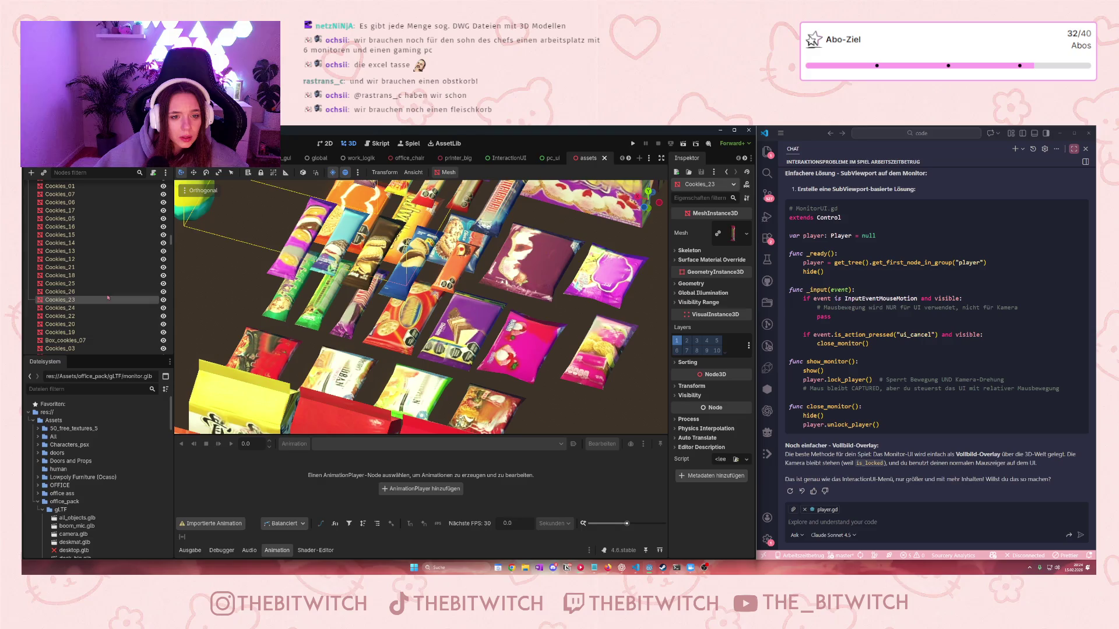
pyautogui.click(110, 267)
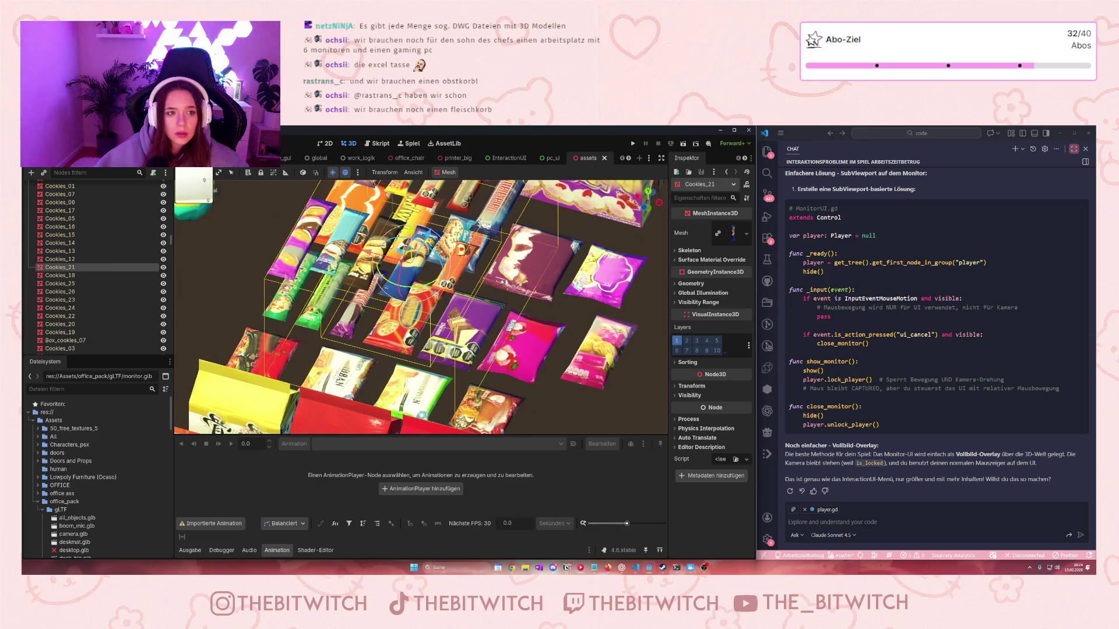
pyautogui.hotkey('ctrl', 'Tab')
# Select the pasted Cookies_21 under the monitor and set its Position x and y to 1
pyautogui.click(427, 324)
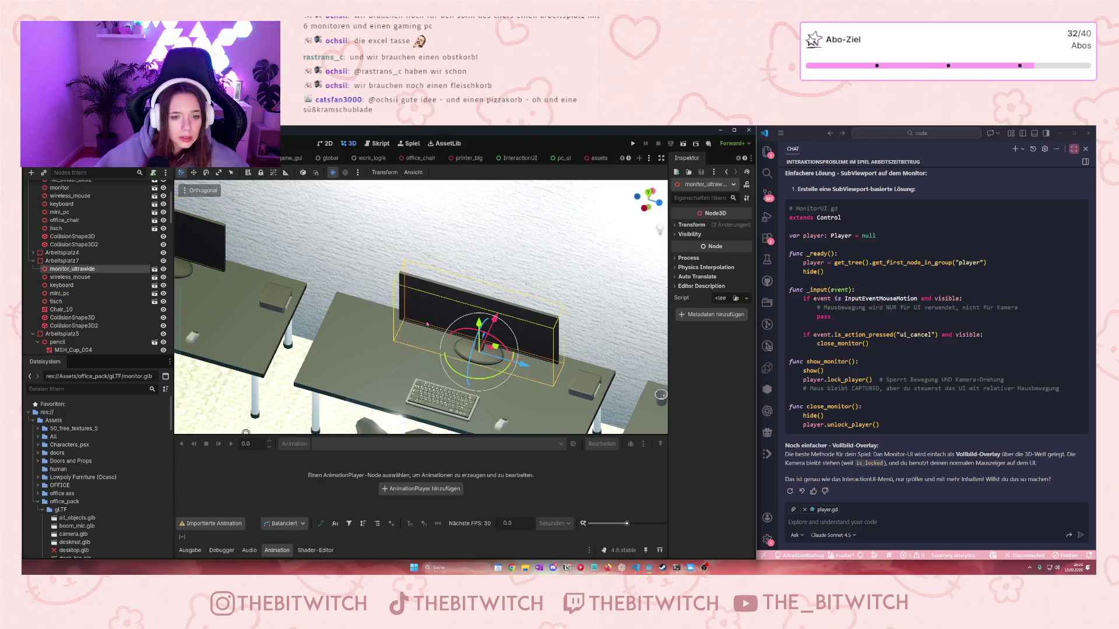
pyautogui.click(70, 277)
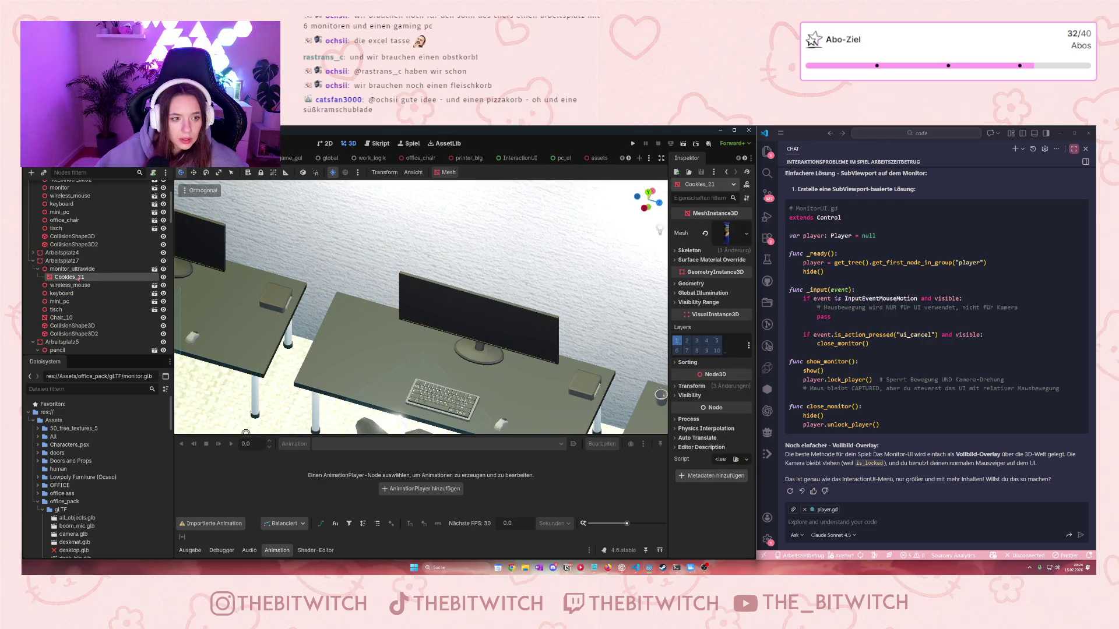
pyautogui.scroll(-10, 394, 363)
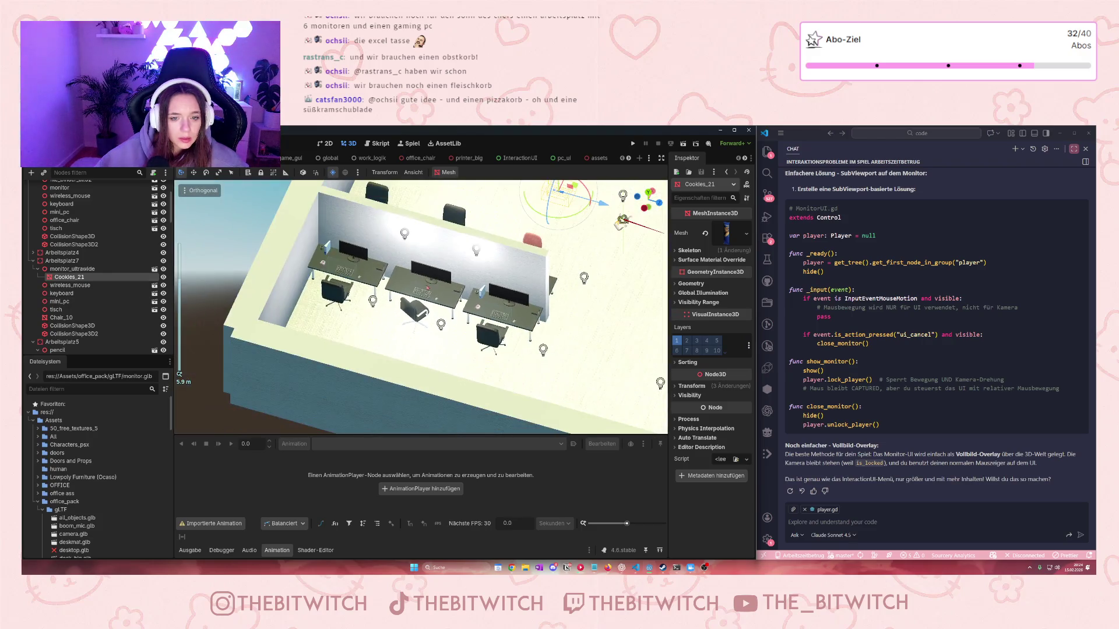
pyautogui.click(677, 386)
pyautogui.click(691, 408)
pyautogui.write('1')
pyautogui.press('Tab')
pyautogui.write('1')
pyautogui.press('Return')
# Slide the cookies along Z onto the desk and turn them about the vertical axis
pyautogui.click(736, 408)
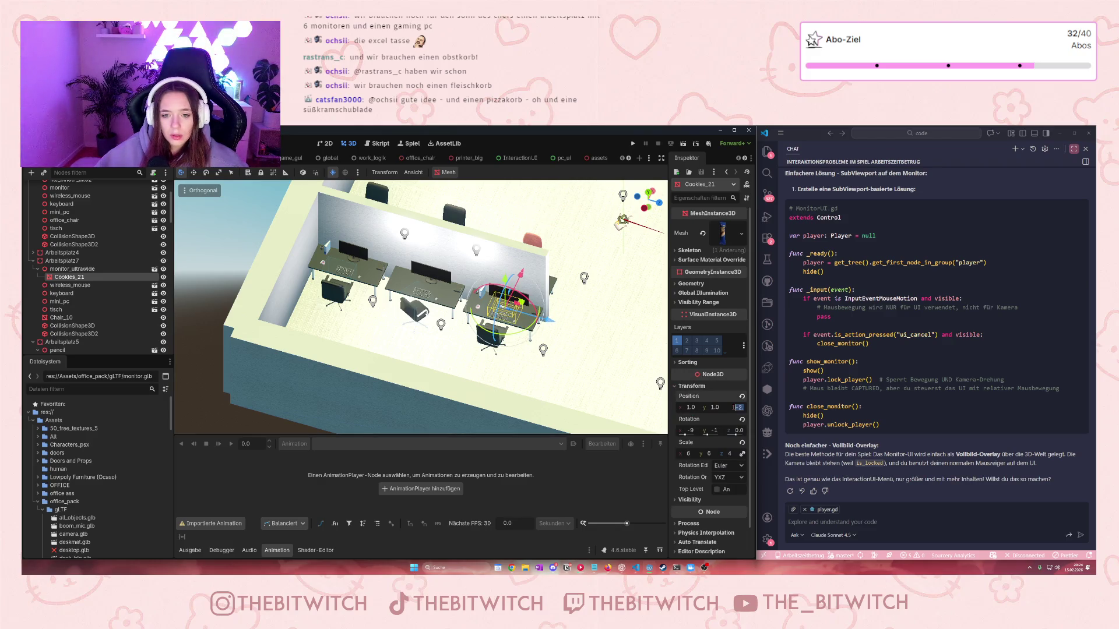
pyautogui.scroll(3, 462, 309)
pyautogui.scroll(-2, 462, 309)
pyautogui.moveTo(443, 294)
pyautogui.mouseDown()
pyautogui.moveTo(466, 303)
pyautogui.moveTo(424, 315)
pyautogui.moveTo(425, 385)
pyautogui.moveTo(434, 288)
pyautogui.moveTo(448, 333)
pyautogui.mouseUp()
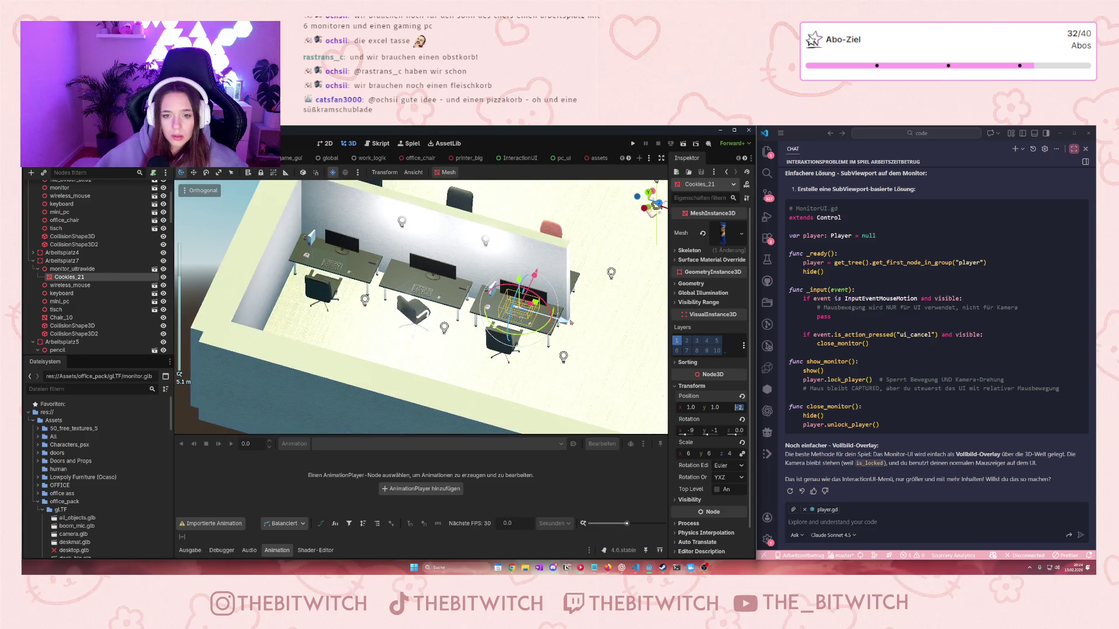
pyautogui.scroll(5, 466, 303)
pyautogui.scroll(3, 438, 307)
pyautogui.scroll(3, 438, 307)
pyautogui.moveTo(456, 383); pyautogui.dragTo(462, 379)
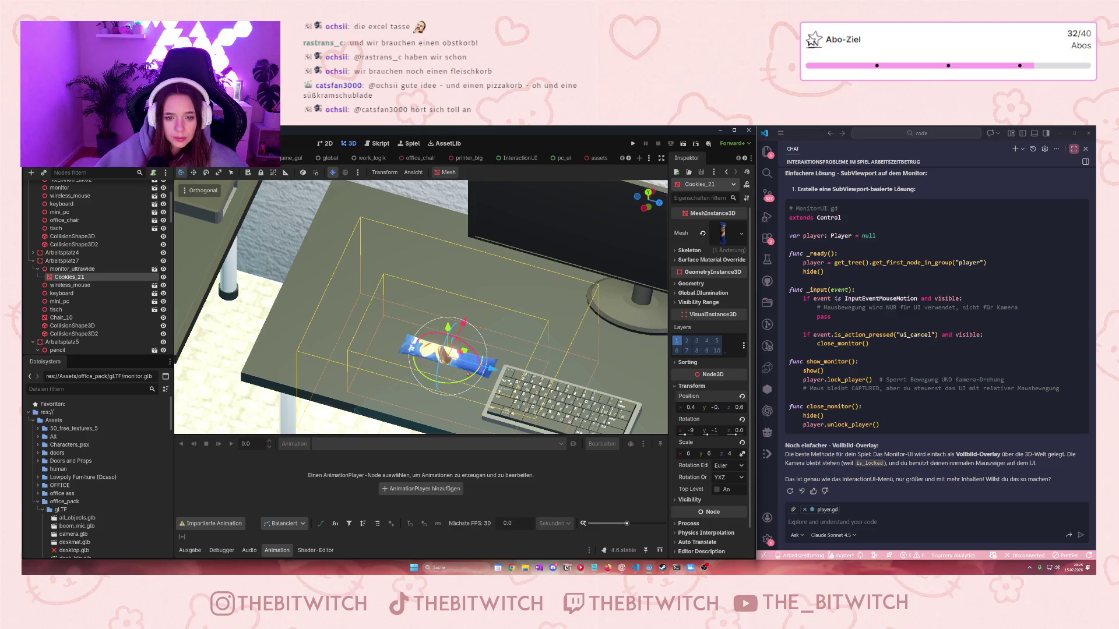
# Reparent Cookies_21 under Arbeitsplatz7 and rotate it with the Y gizmo ring
pyautogui.click(466, 364)
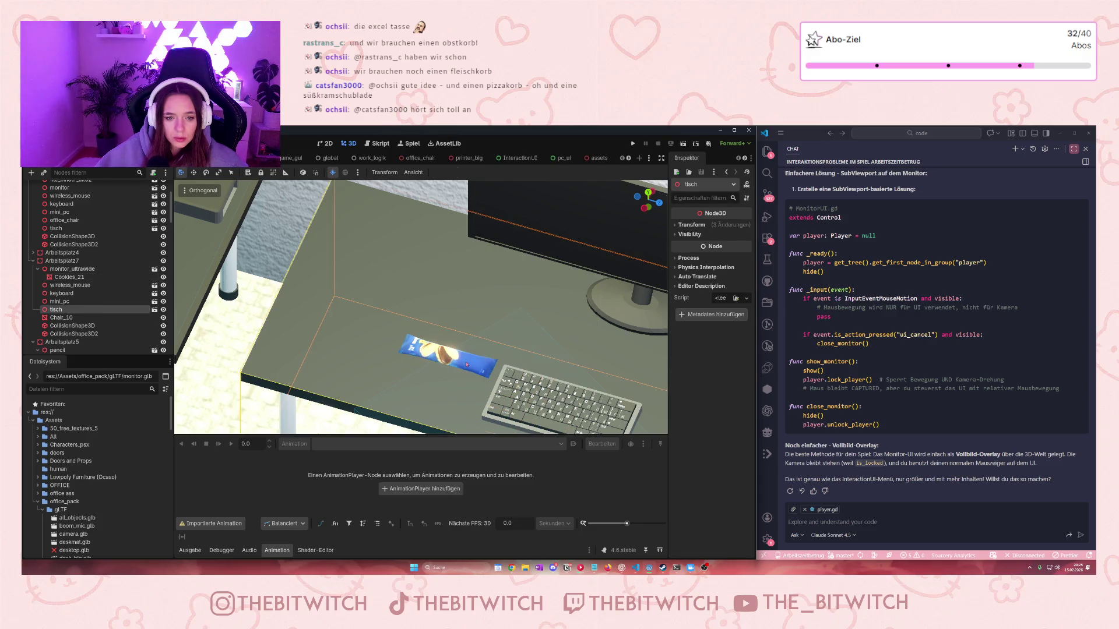
pyautogui.click(87, 278)
pyautogui.moveTo(99, 287); pyautogui.dragTo(82, 268)
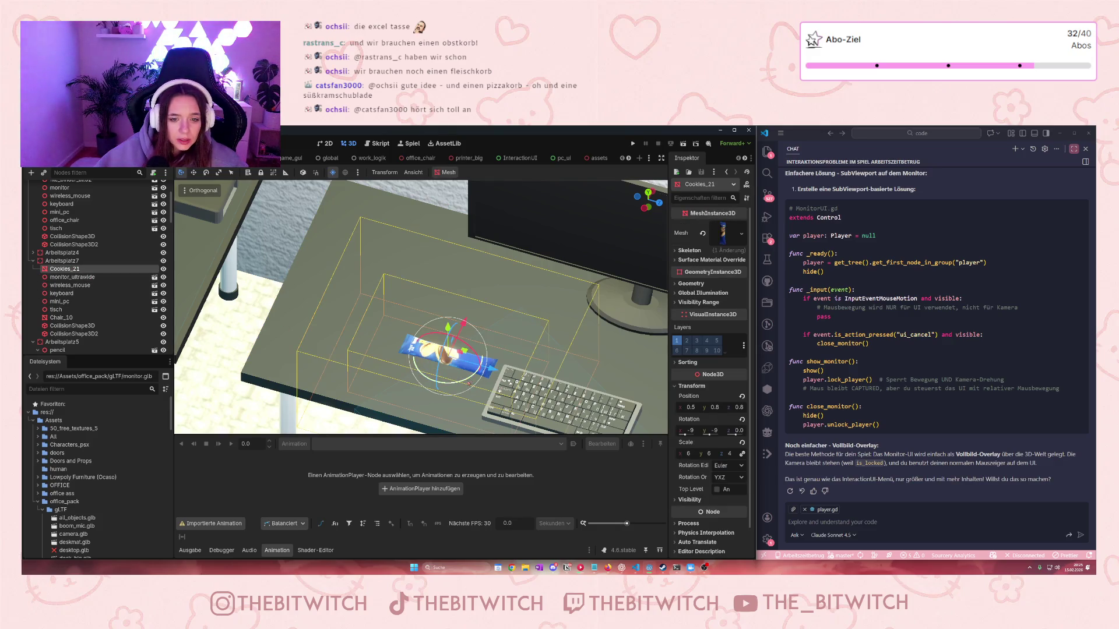
pyautogui.moveTo(462, 385)
pyautogui.mouseDown()
pyautogui.moveTo(488, 373)
pyautogui.moveTo(405, 343)
pyautogui.mouseUp()
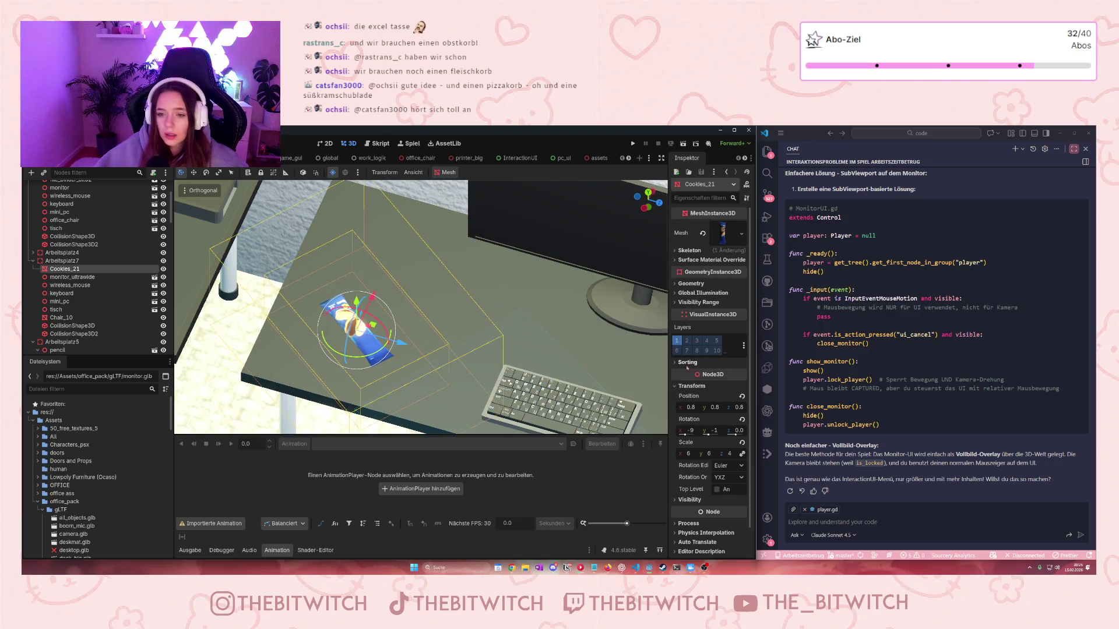
# Set the cookies' Scale x to 4, then to 2
pyautogui.click(688, 453)
pyautogui.write('4')
pyautogui.press('Return')
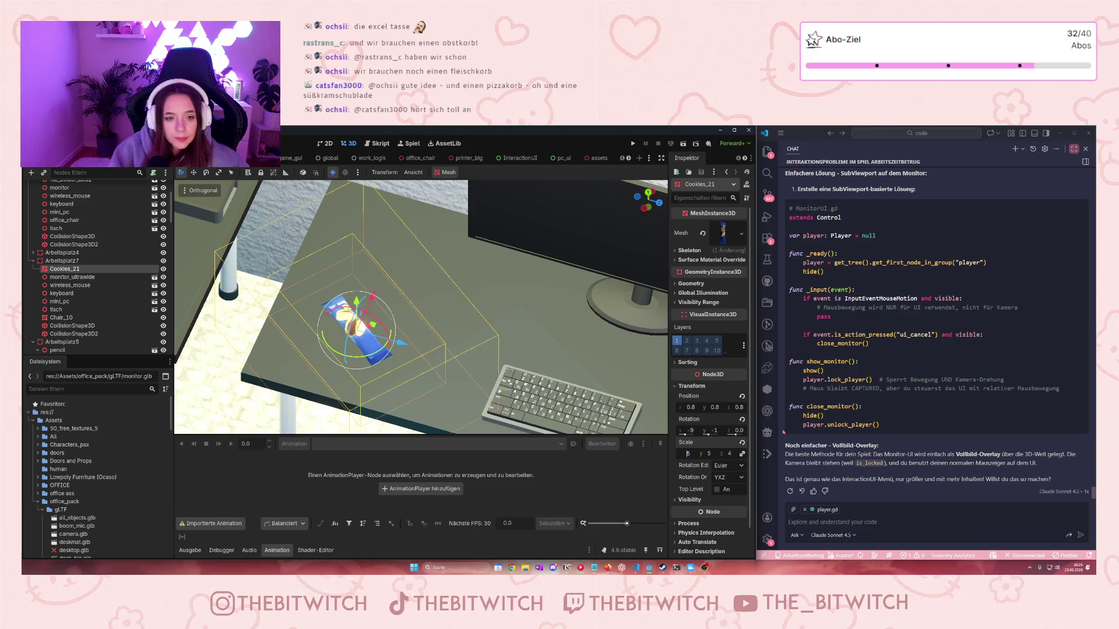
pyautogui.write('2')
pyautogui.press('Return')
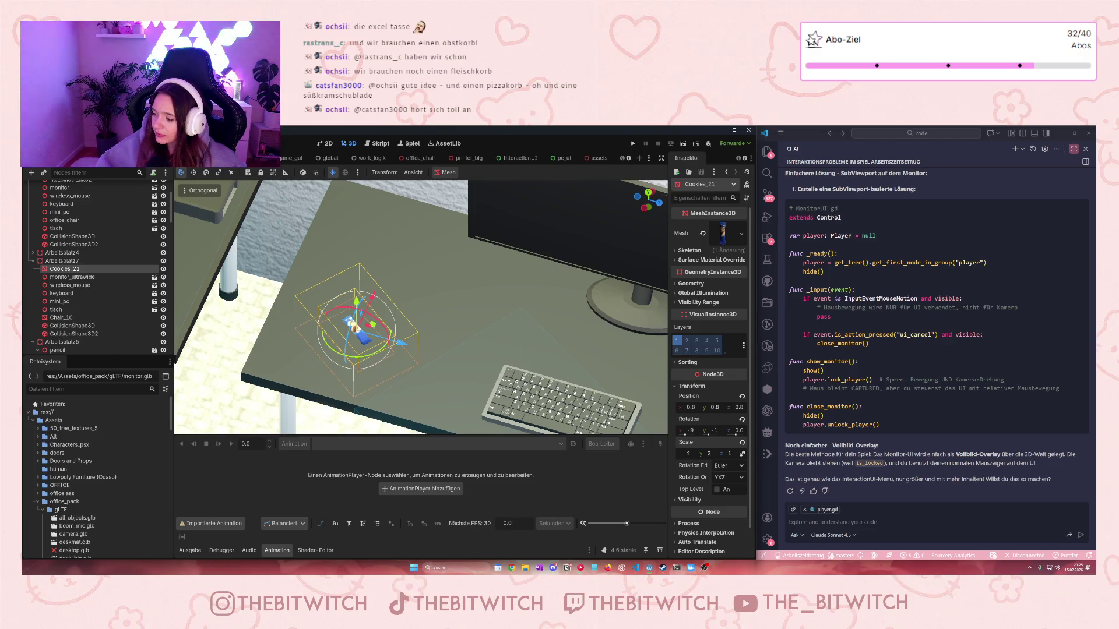
pyautogui.scroll(-3, 421, 308)
# Focus the Cookies_21 pack near the fruit bowl and slide it along X to Position x 0.6
pyautogui.scroll(-3, 575, 370)
pyautogui.scroll(10, 583, 370)
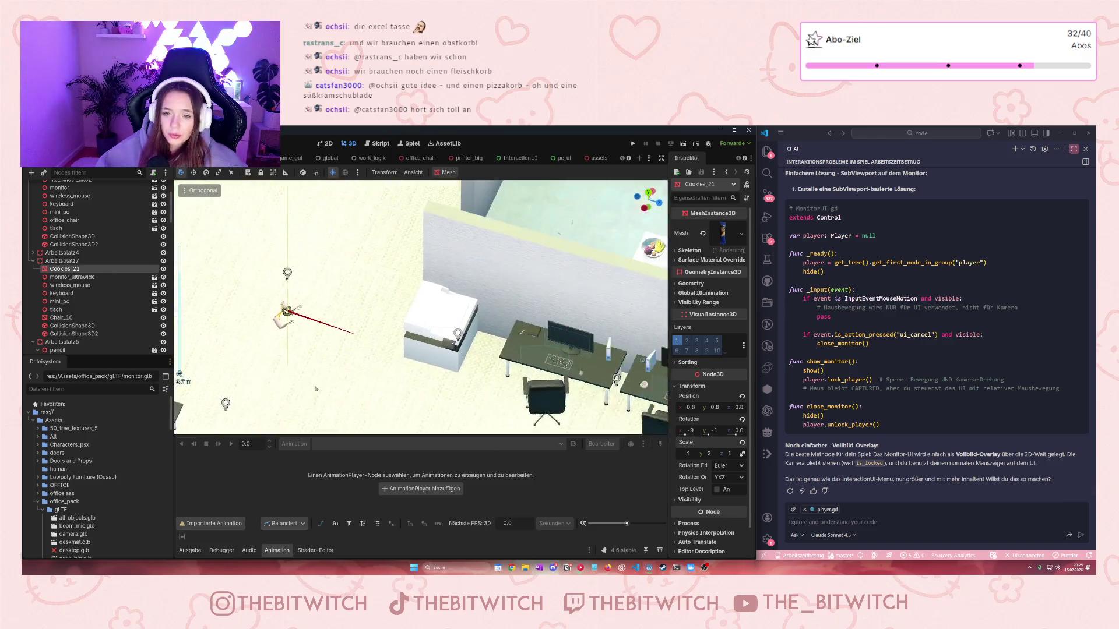
pyautogui.moveTo(595, 372); pyautogui.dragTo(427, 376)
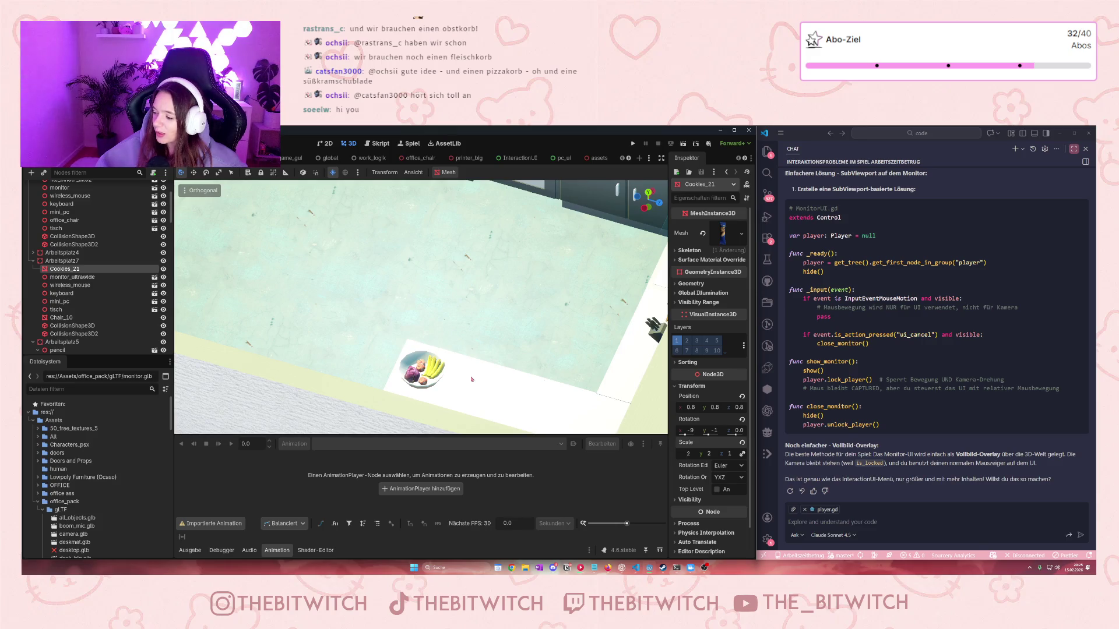
pyautogui.scroll(-10, 266, 328)
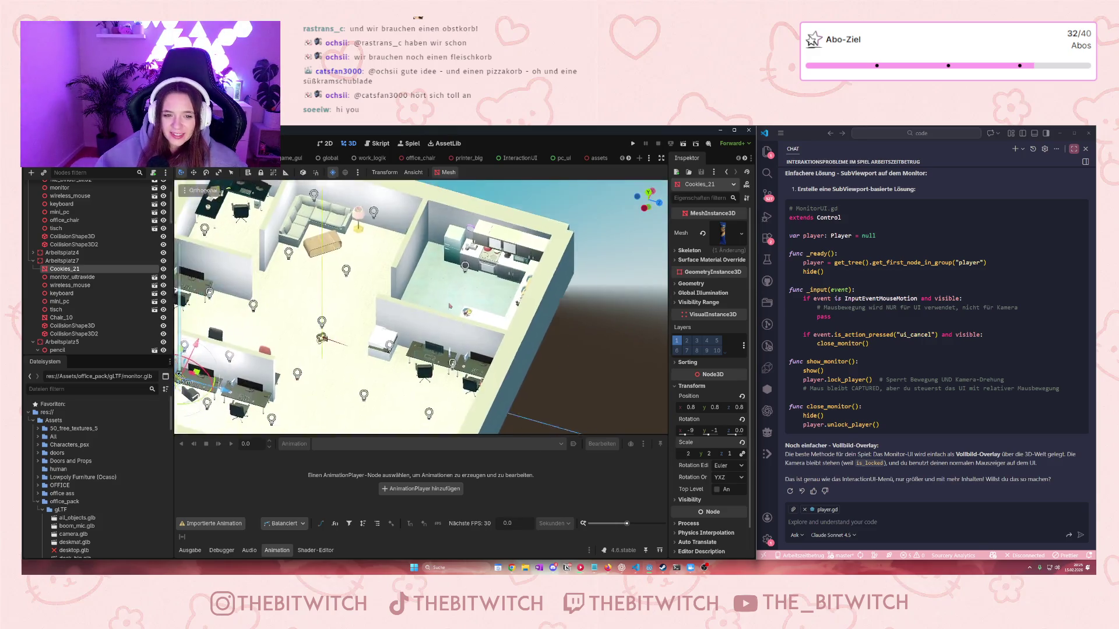
pyautogui.press('f')
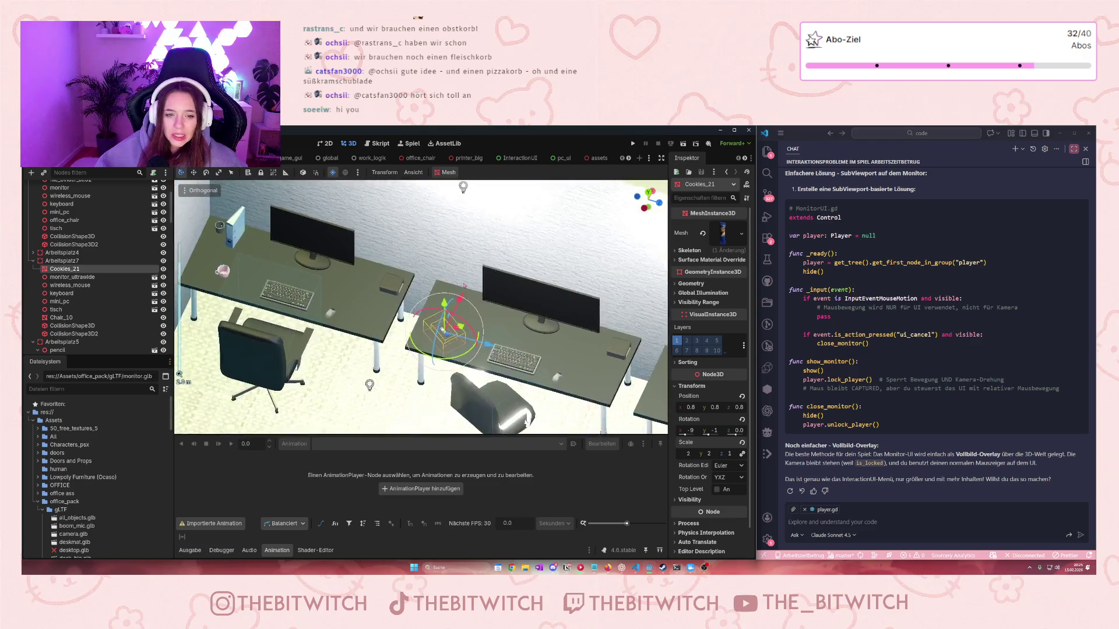
pyautogui.moveTo(496, 337); pyautogui.dragTo(478, 344)
pyautogui.scroll(-15, 516, 265)
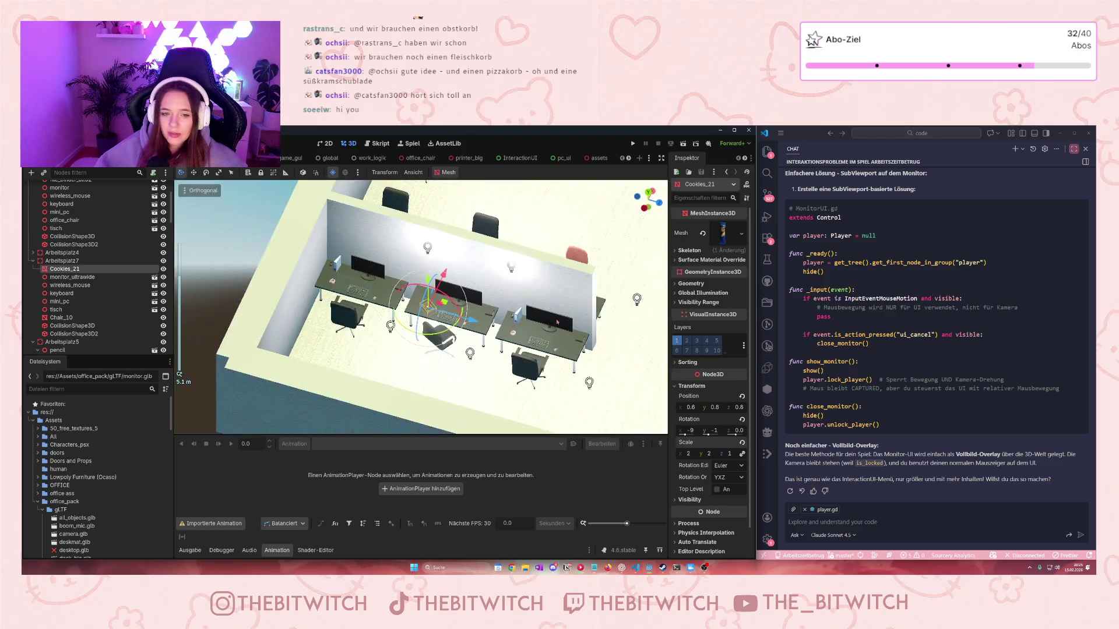
pyautogui.scroll(5, 430, 345)
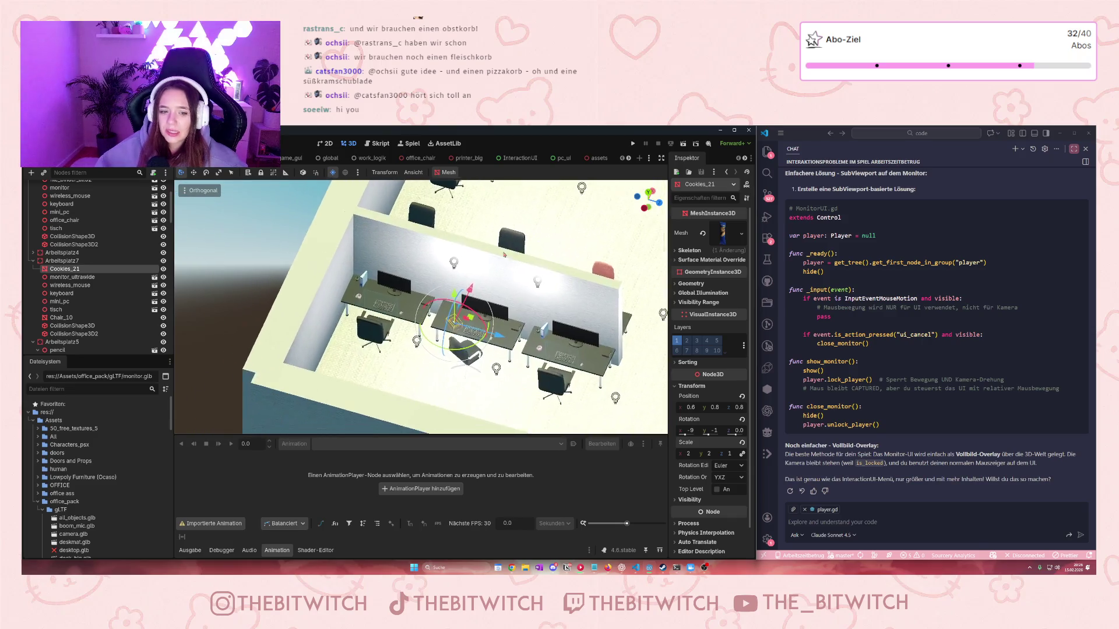
pyautogui.scroll(5, 421, 307)
pyautogui.scroll(3, 542, 315)
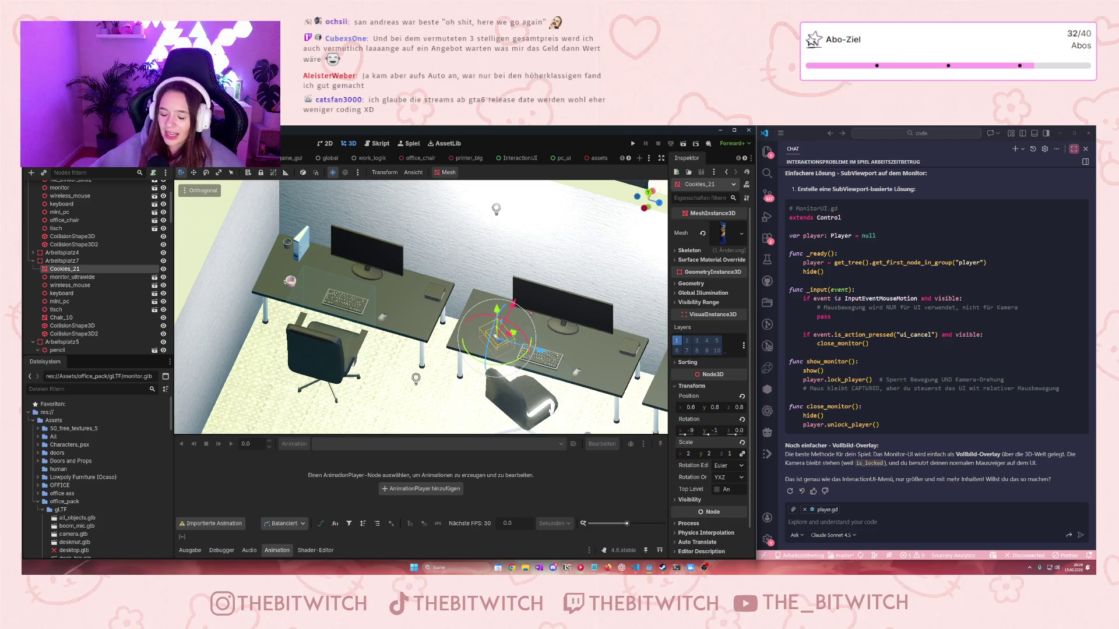
pyautogui.scroll(5, 421, 307)
pyautogui.scroll(4, 421, 307)
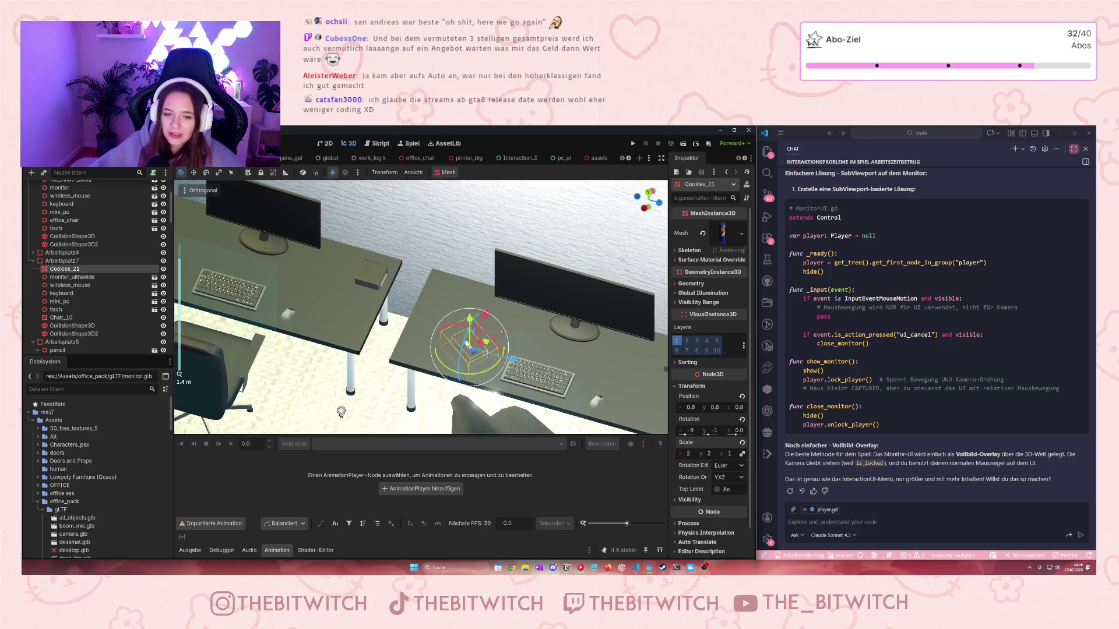
pyautogui.moveTo(407, 292); pyautogui.dragTo(466, 323)
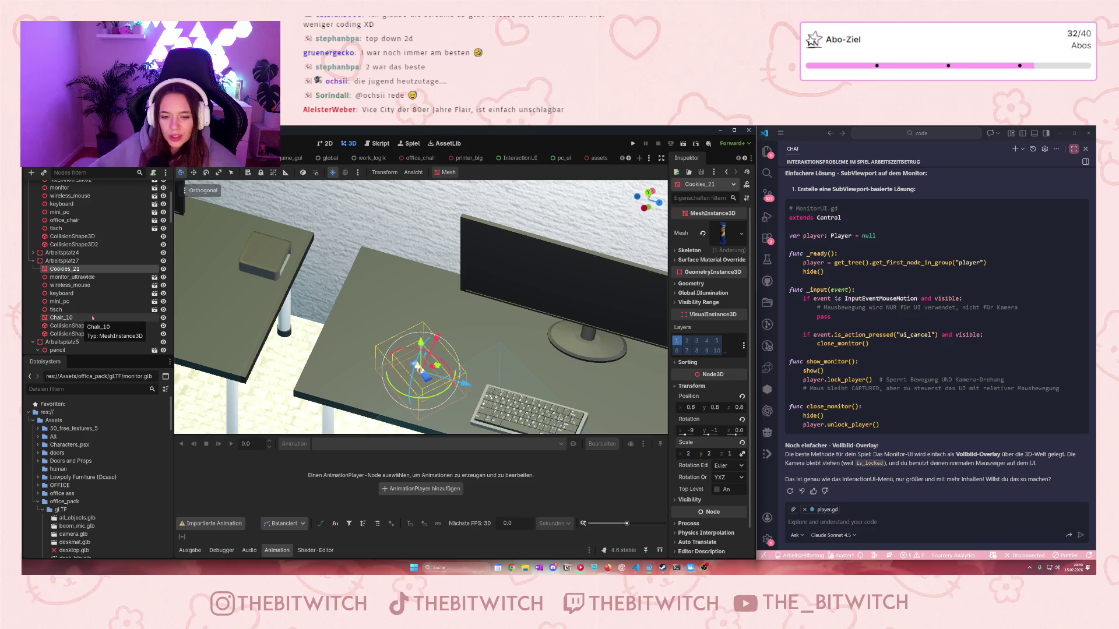
pyautogui.click(593, 158)
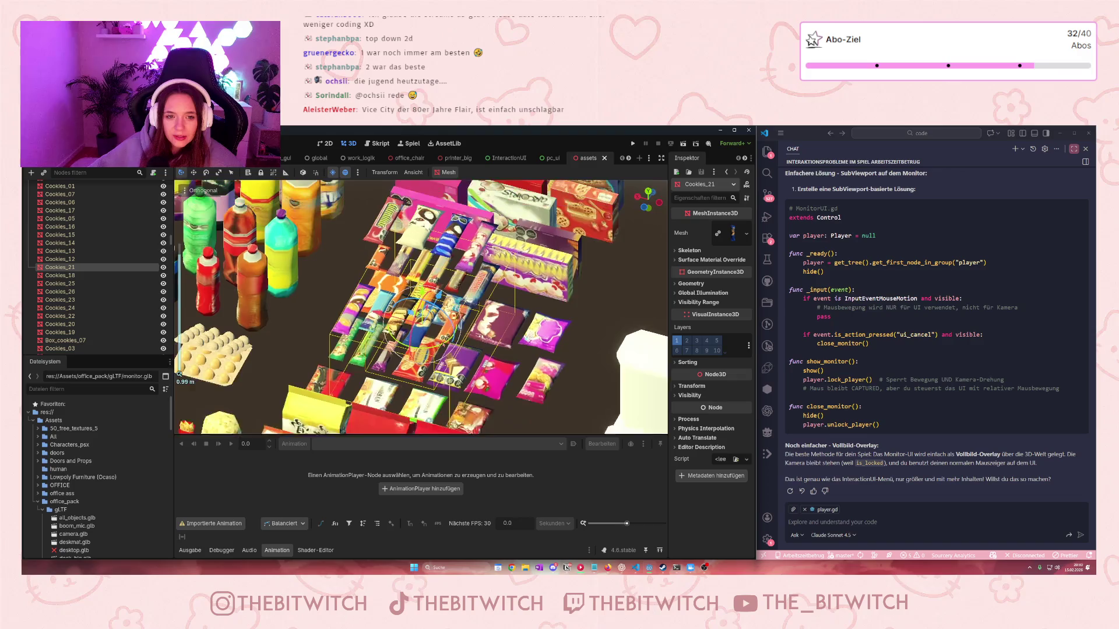
# Scroll the assets scene past the bottles and food down to the tableware nodes
pyautogui.moveTo(178, 374)
pyautogui.mouseDown()
pyautogui.moveTo(481, 191)
pyautogui.moveTo(386, 317)
pyautogui.mouseUp()
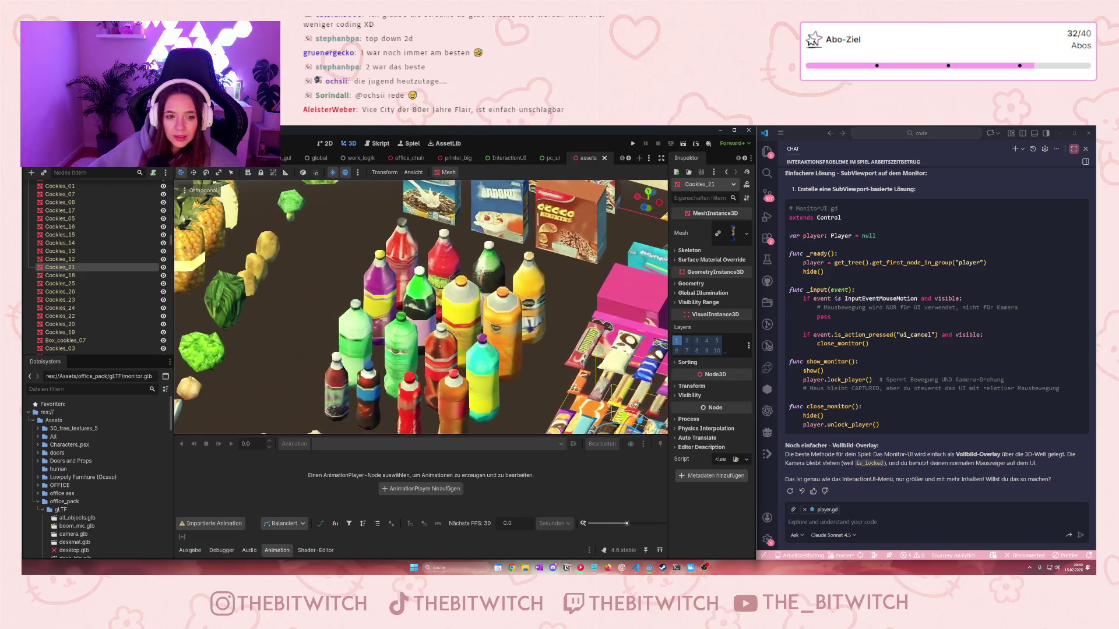
pyautogui.scroll(-3, 480, 191)
pyautogui.scroll(3, 436, 239)
pyautogui.scroll(-3, 437, 238)
pyautogui.scroll(5, 385, 317)
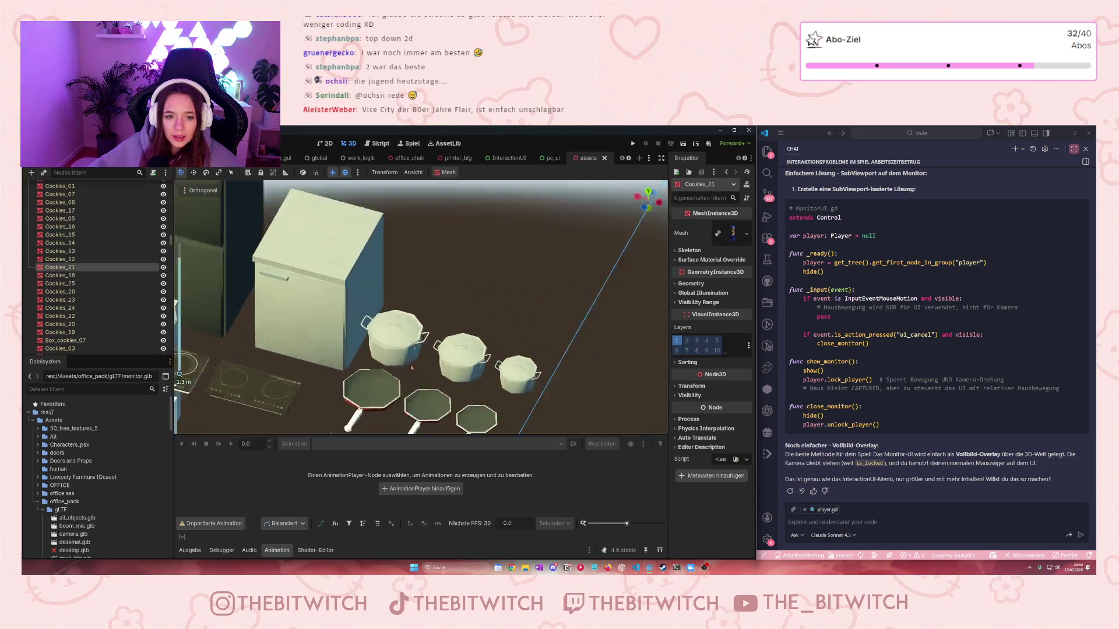
pyautogui.scroll(-3, 386, 317)
pyautogui.scroll(8, 408, 303)
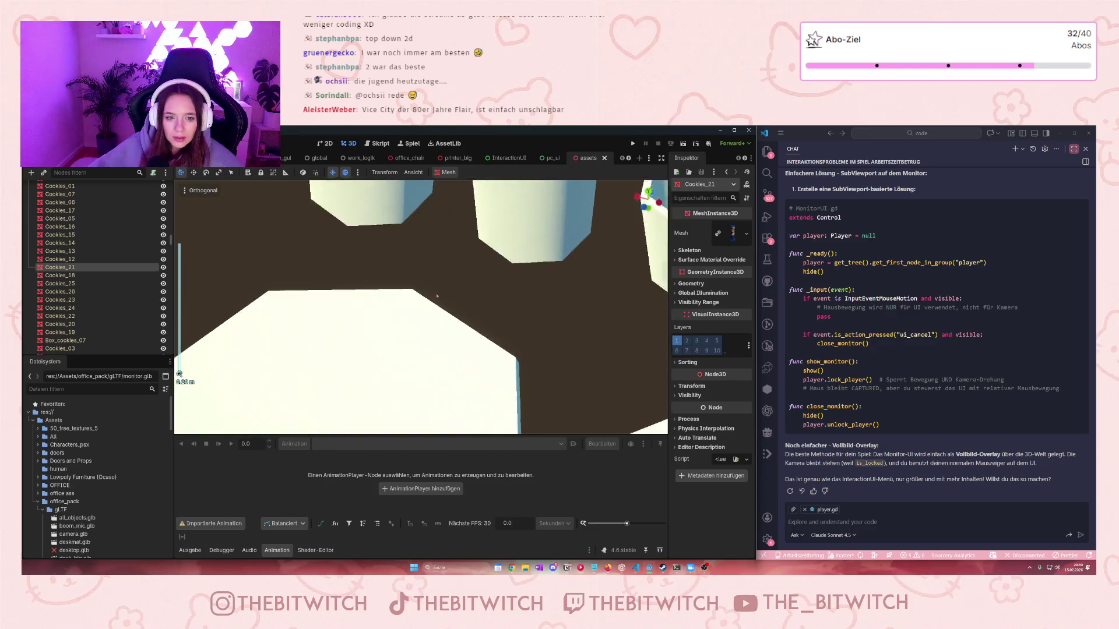
pyautogui.scroll(2, 397, 326)
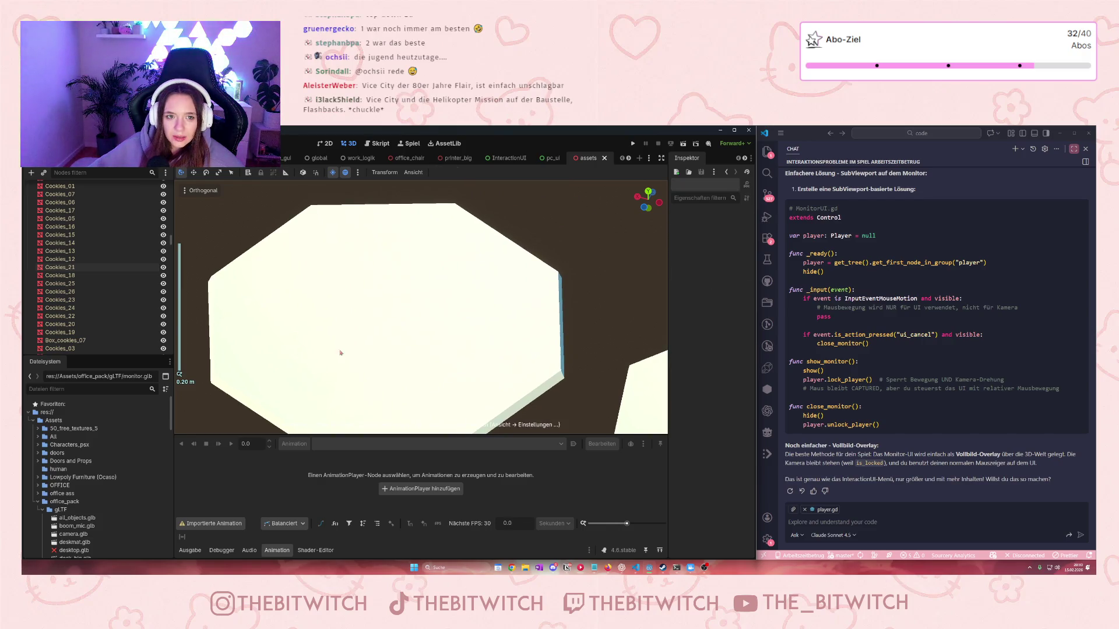
pyautogui.scroll(-5, 345, 367)
pyautogui.scroll(-5, 66, 315)
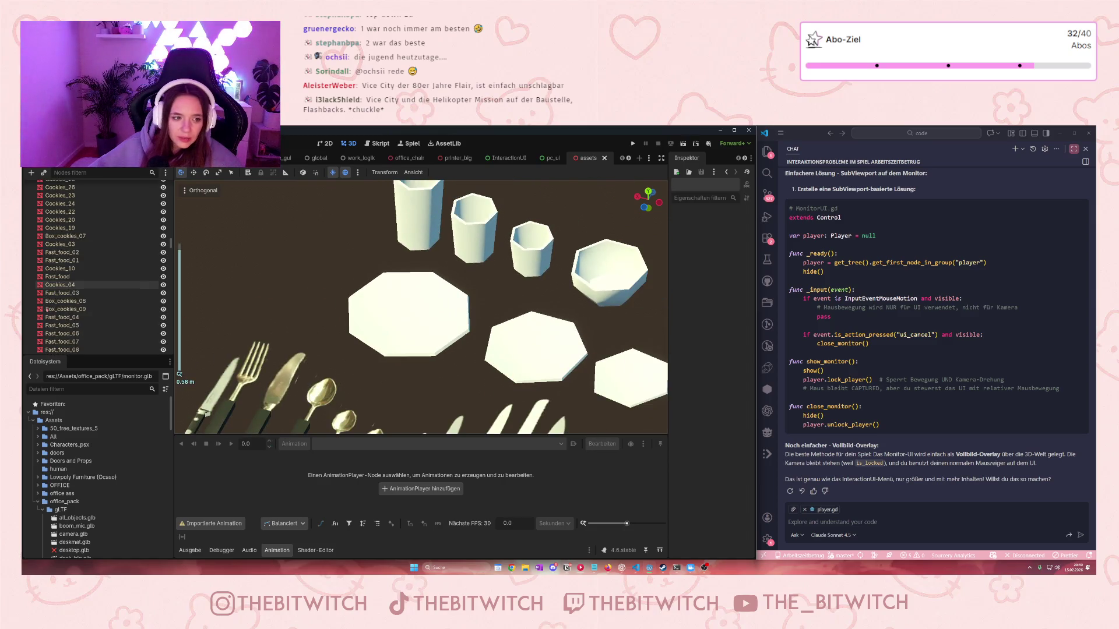
pyautogui.scroll(-10, 57, 309)
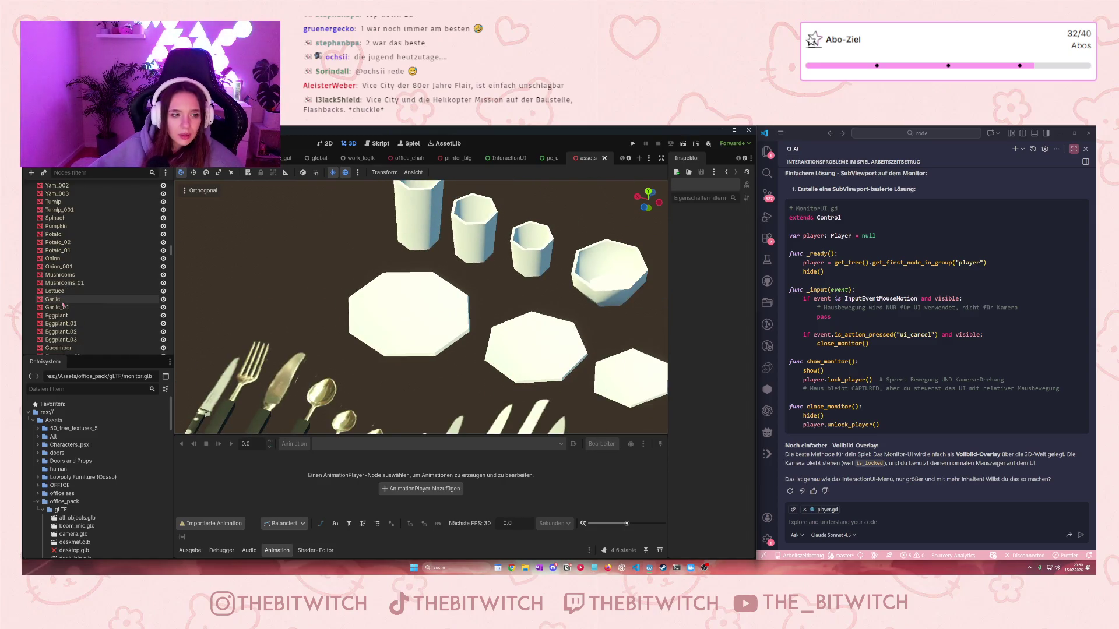
pyautogui.scroll(-5, 69, 311)
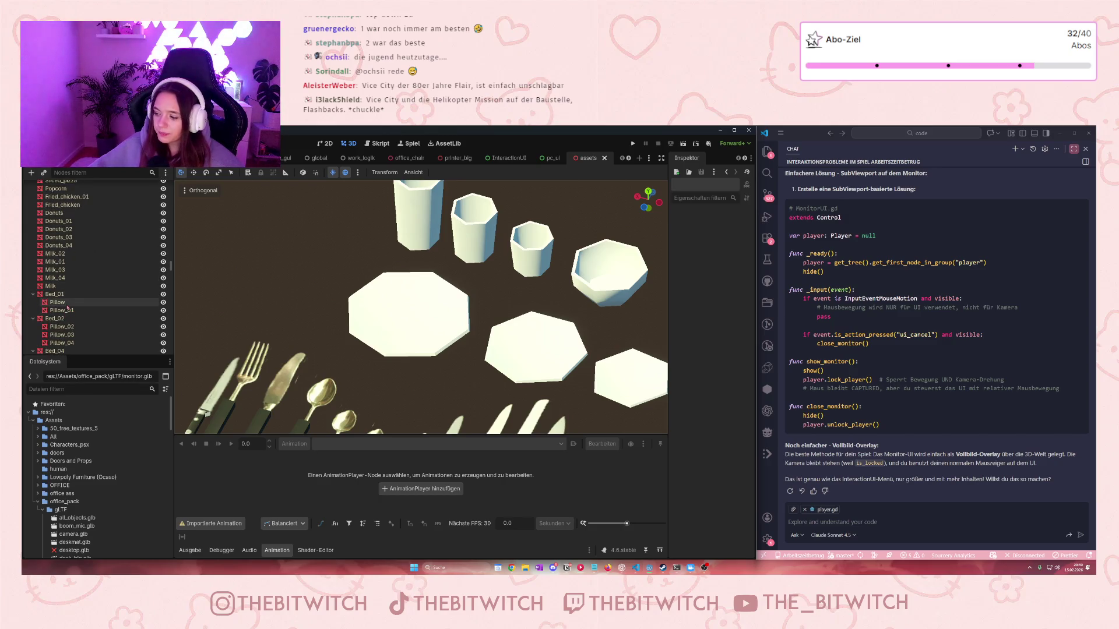
pyautogui.scroll(-1, 68, 308)
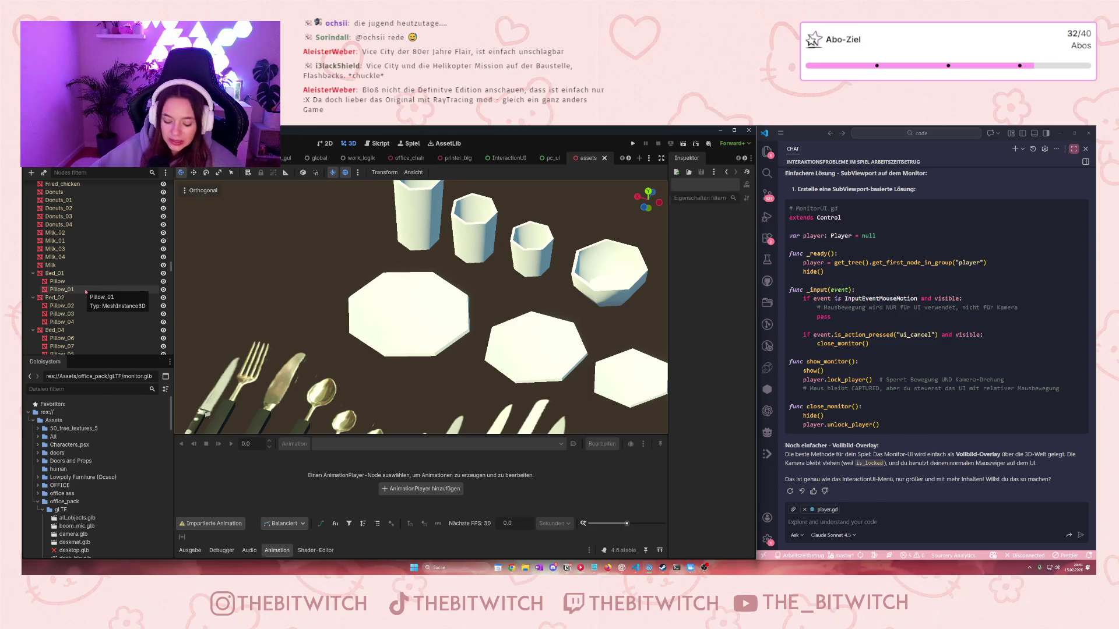
pyautogui.scroll(-5, 119, 256)
pyautogui.scroll(-10, 117, 259)
pyautogui.scroll(-15, 115, 262)
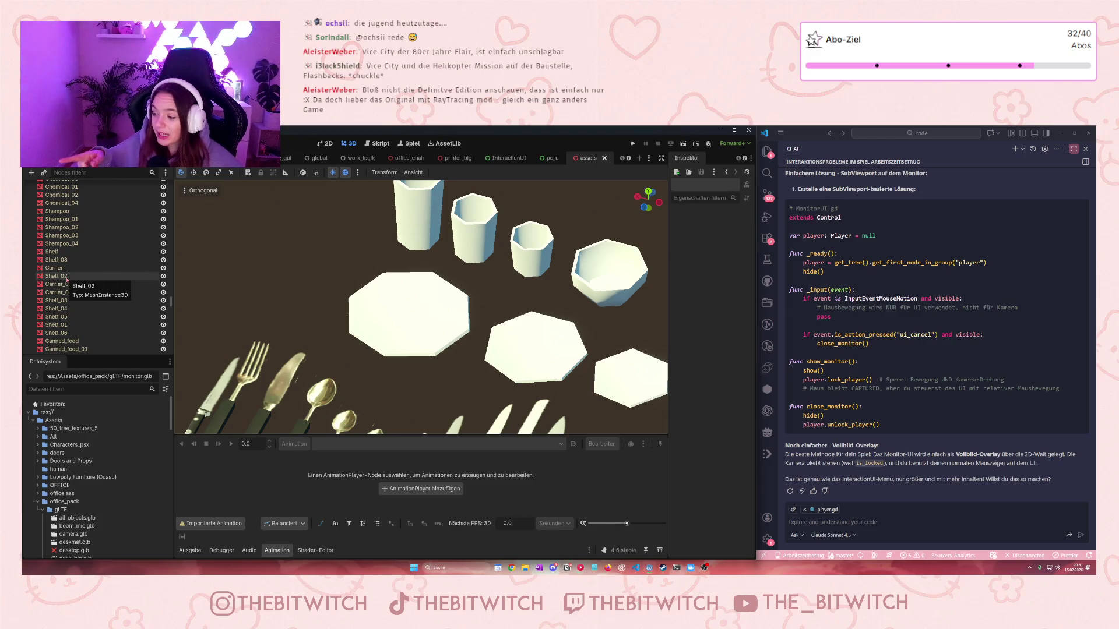
pyautogui.scroll(-5, 132, 295)
pyautogui.scroll(-5, 133, 295)
pyautogui.scroll(-10, 99, 313)
pyautogui.scroll(-10, 100, 313)
pyautogui.scroll(-4, 80, 296)
# Select the Dish plate node after comparing it with Dish_02
pyautogui.click(56, 311)
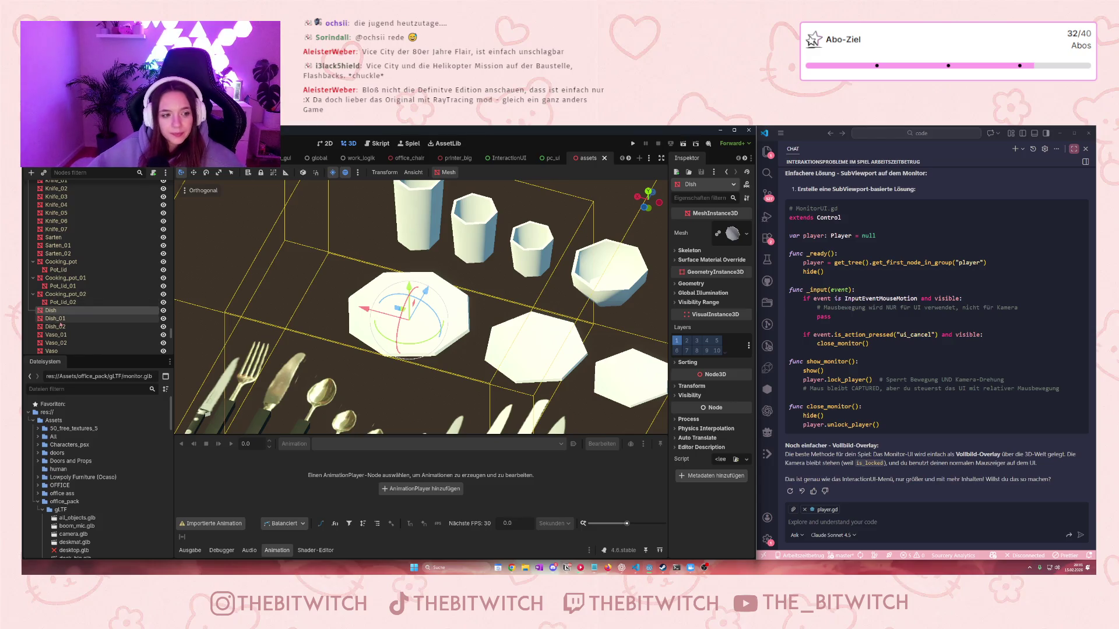
pyautogui.click(60, 326)
pyautogui.click(58, 312)
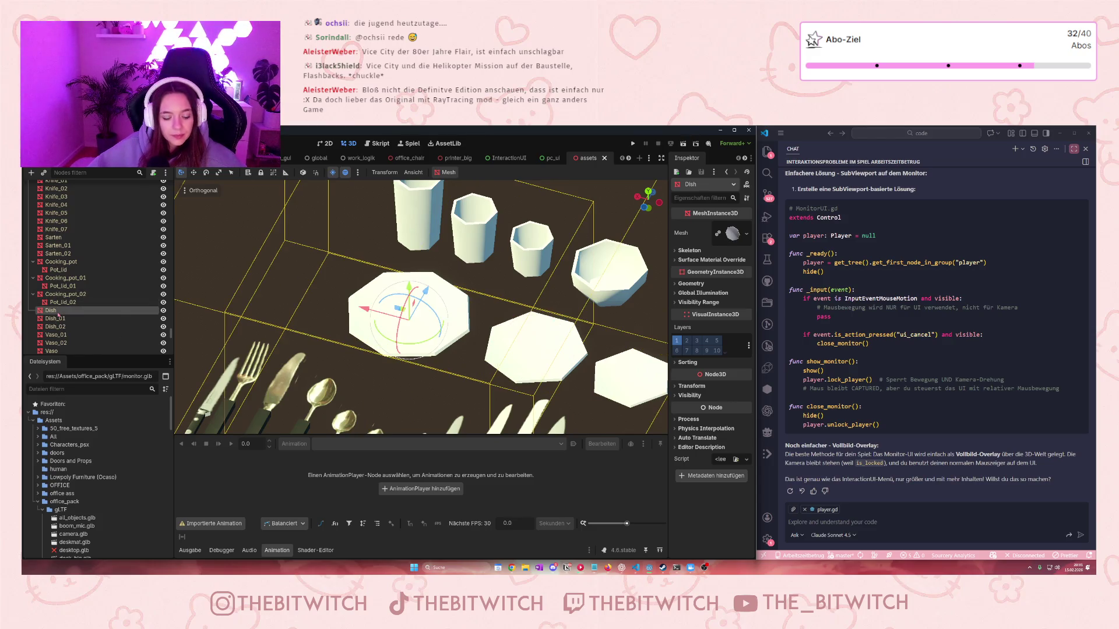
pyautogui.hotkey('ctrl', 'Tab')
# Paste the Dish plate under monitor_ultrawide, then move it into Arbeitsplatz7
pyautogui.scroll(-5, 421, 307)
pyautogui.scroll(5, 424, 342)
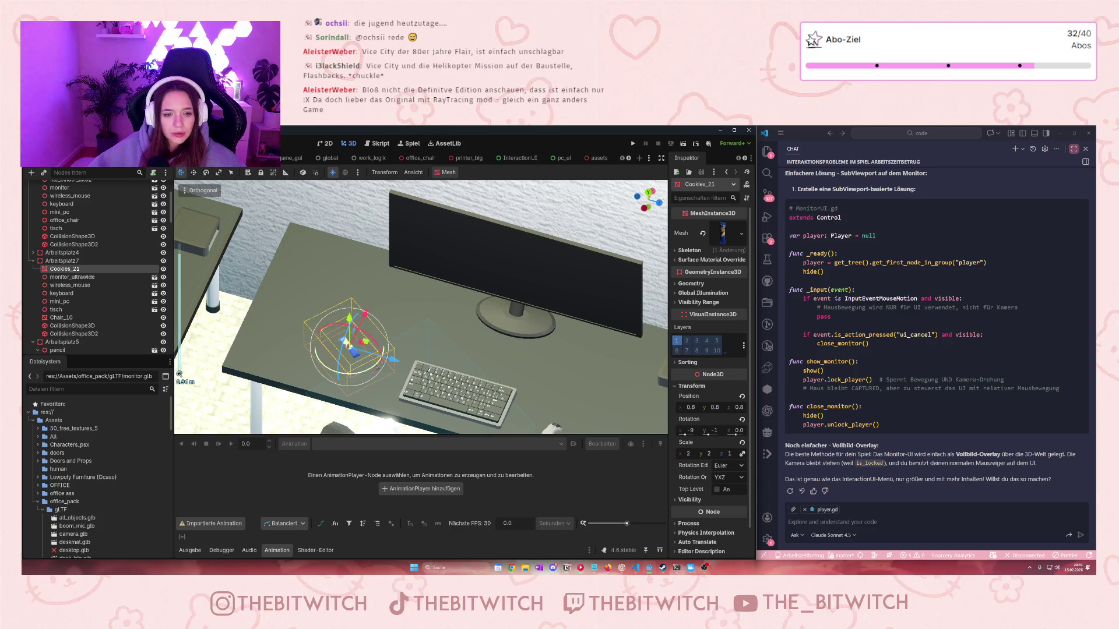
pyautogui.click(77, 278)
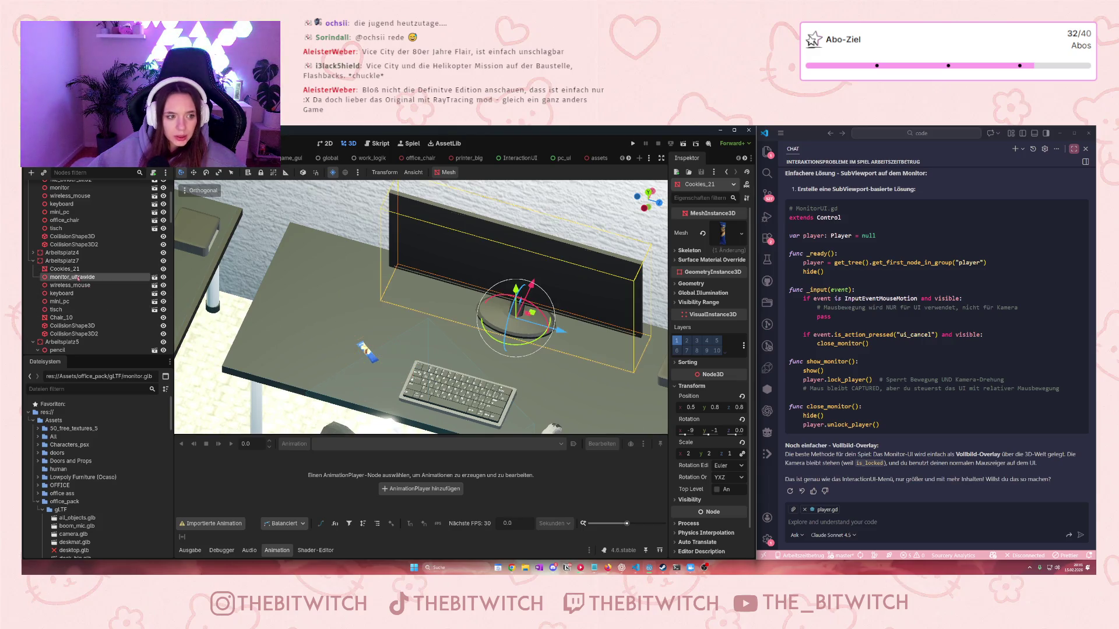
pyautogui.click(38, 278)
pyautogui.click(60, 285)
pyautogui.scroll(-3, 296, 330)
pyautogui.scroll(-2, 296, 330)
pyautogui.moveTo(66, 288); pyautogui.dragTo(67, 275)
# Focus the Dish plate and move it onto the desk beside the keyboard
pyautogui.scroll(-5, 348, 349)
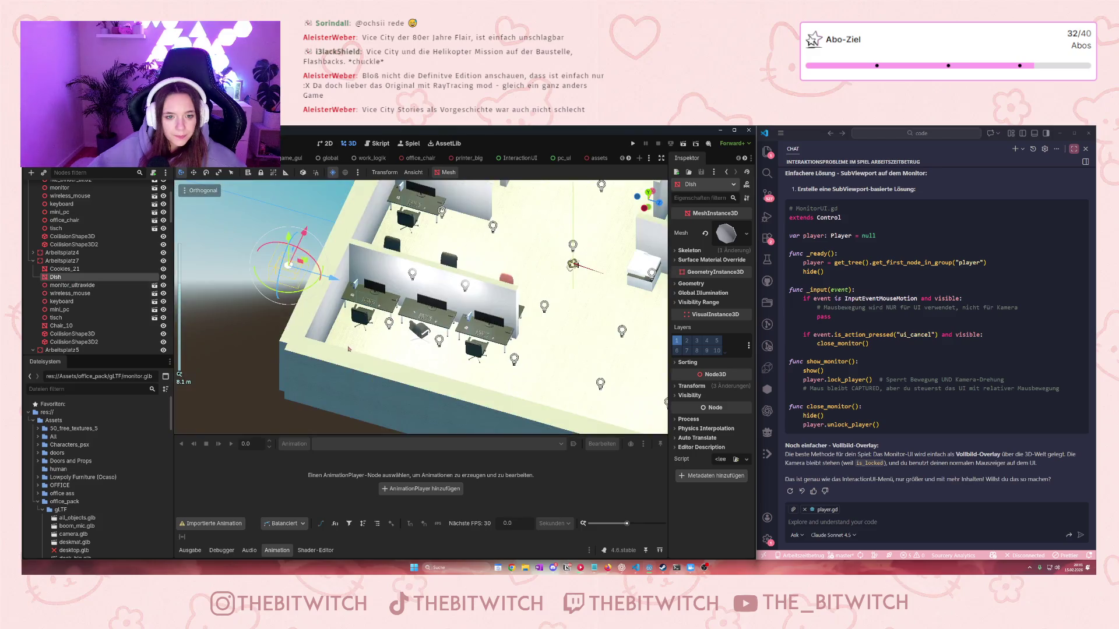
pyautogui.press('f')
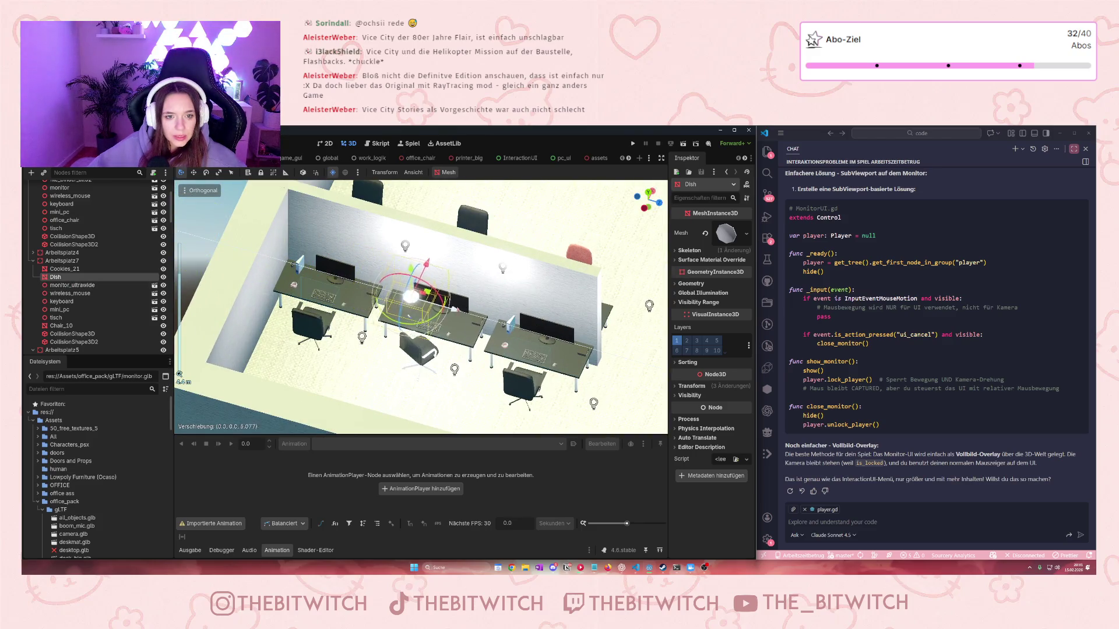
pyautogui.scroll(3, 419, 307)
pyautogui.moveTo(402, 362)
pyautogui.mouseDown()
pyautogui.moveTo(378, 334)
pyautogui.moveTo(408, 345)
pyautogui.mouseUp()
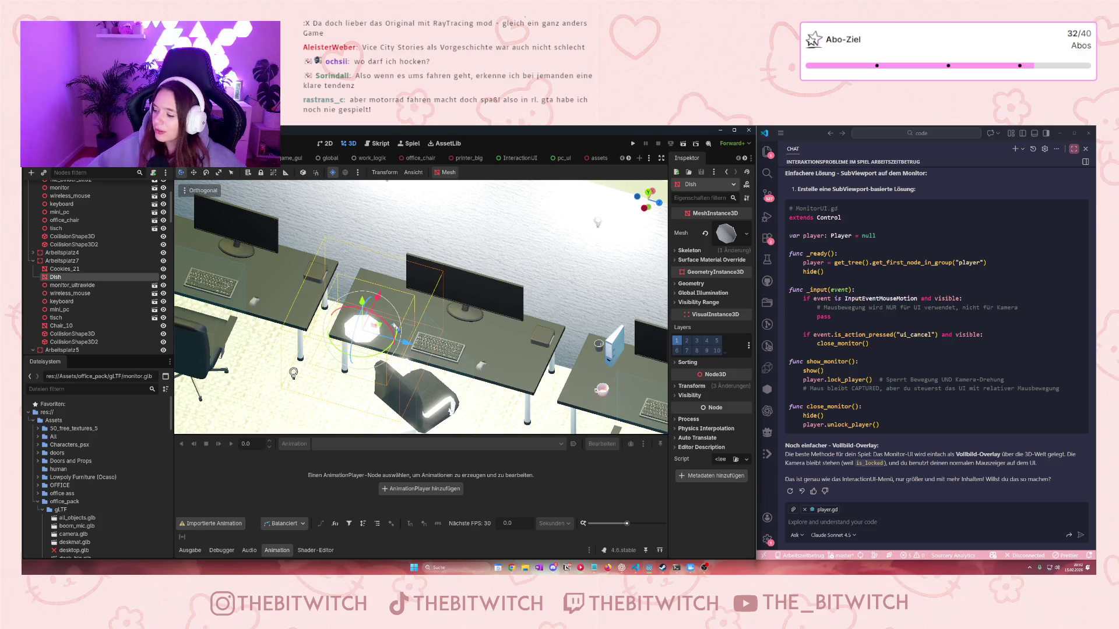
pyautogui.moveTo(395, 326); pyautogui.dragTo(395, 325)
# Set the plate's Transform scale to 0.7
pyautogui.scroll(5, 368, 324)
pyautogui.scroll(2, 367, 324)
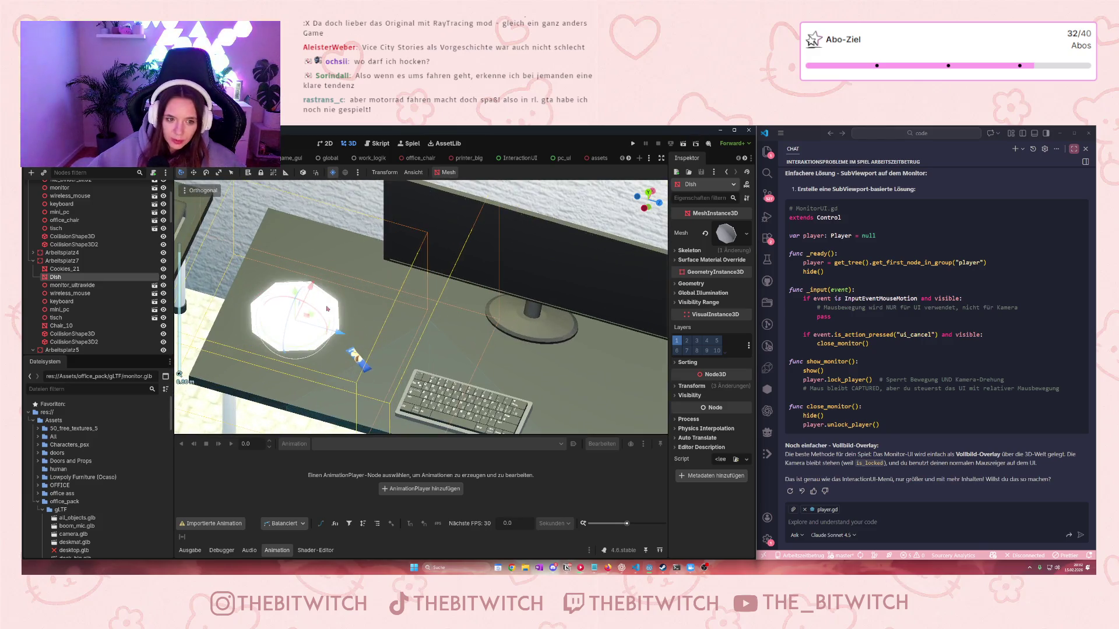
pyautogui.click(674, 386)
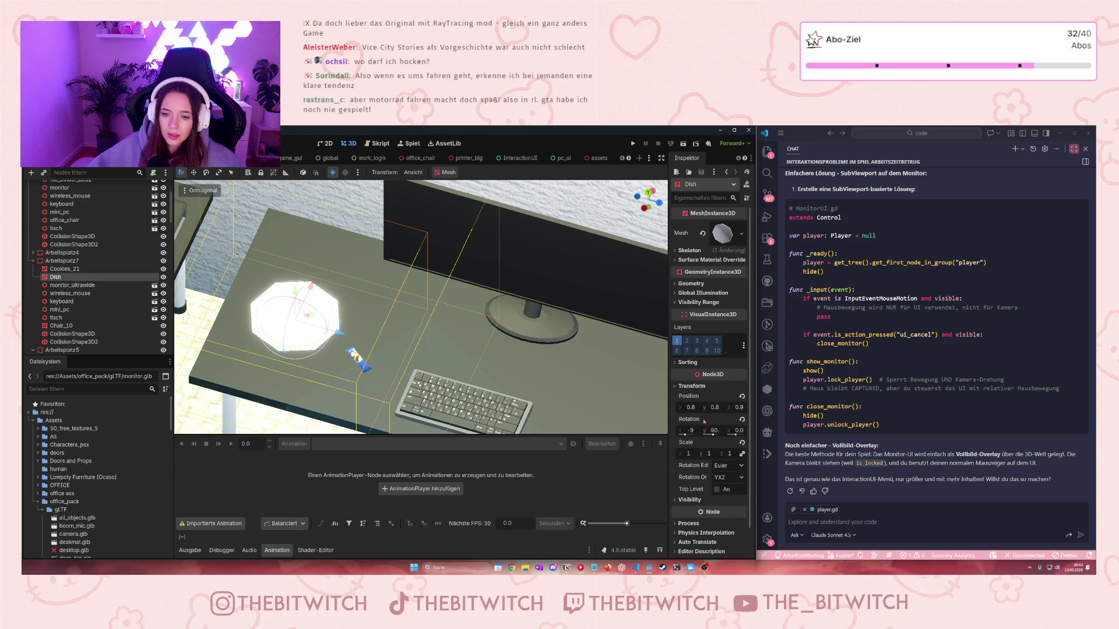
pyautogui.write('0.7')
pyautogui.press('Return')
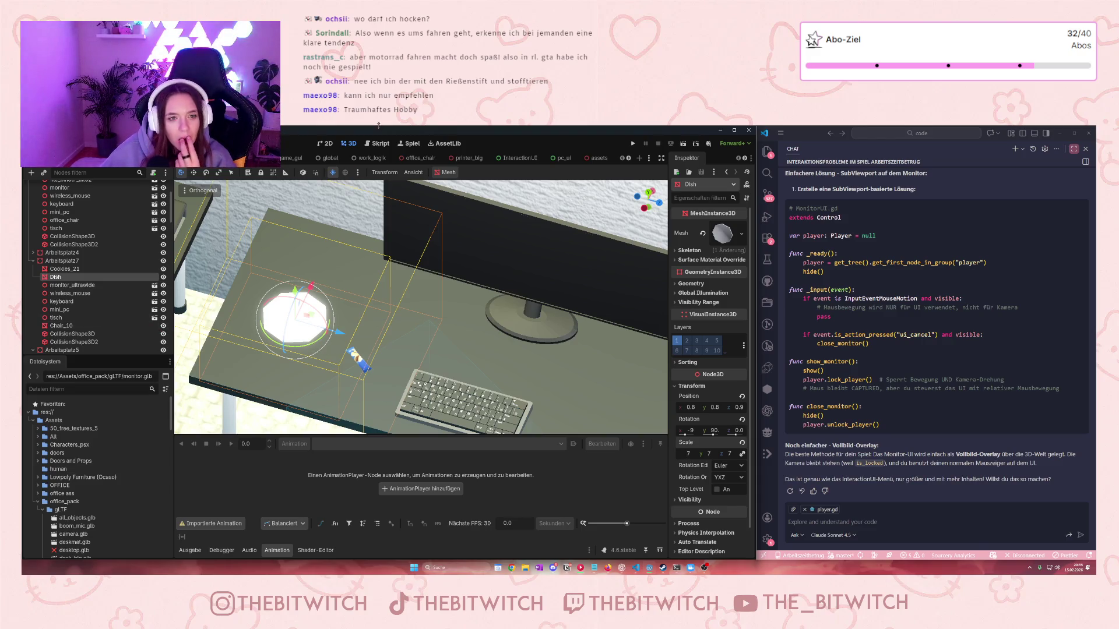
# Switch back to the assets scene tab
pyautogui.click(597, 158)
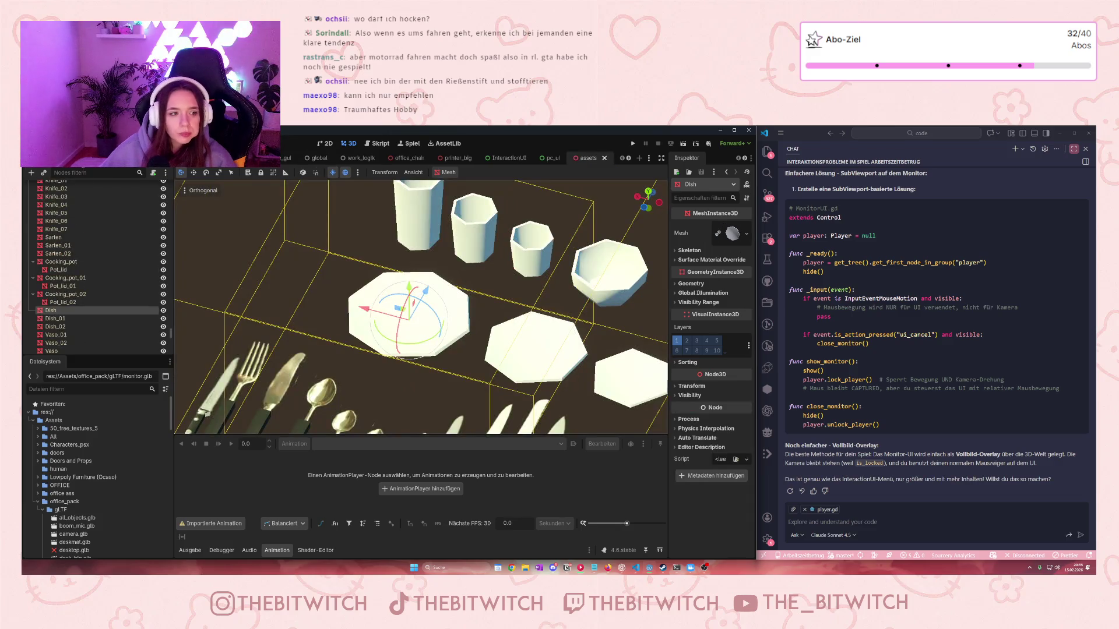
pyautogui.click(84, 173)
pyautogui.write('donu')
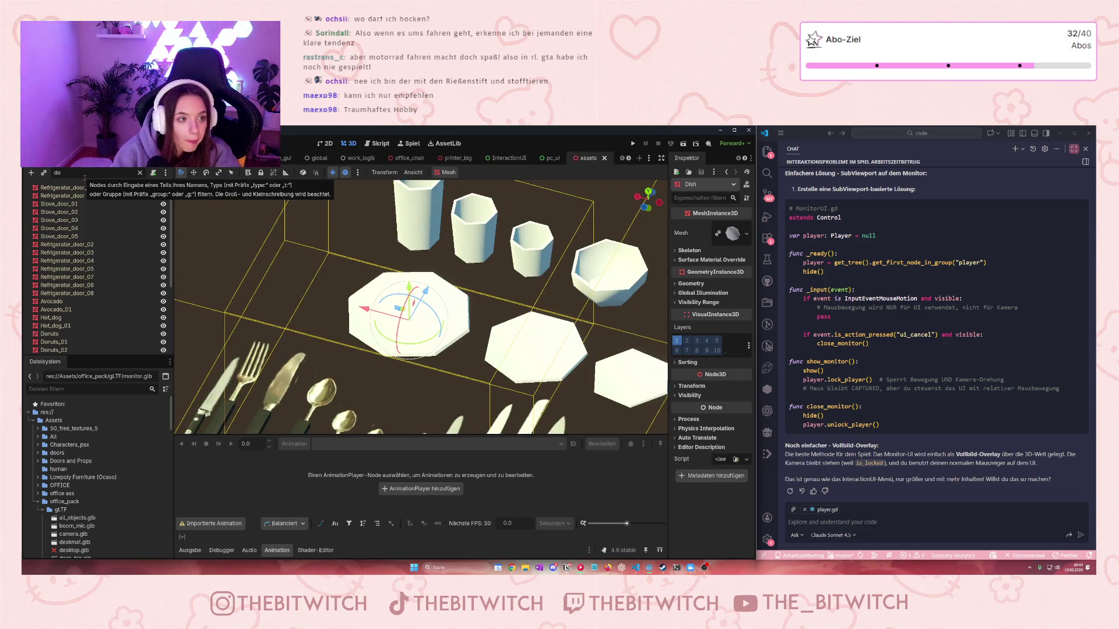
pyautogui.scroll(-8, 524, 418)
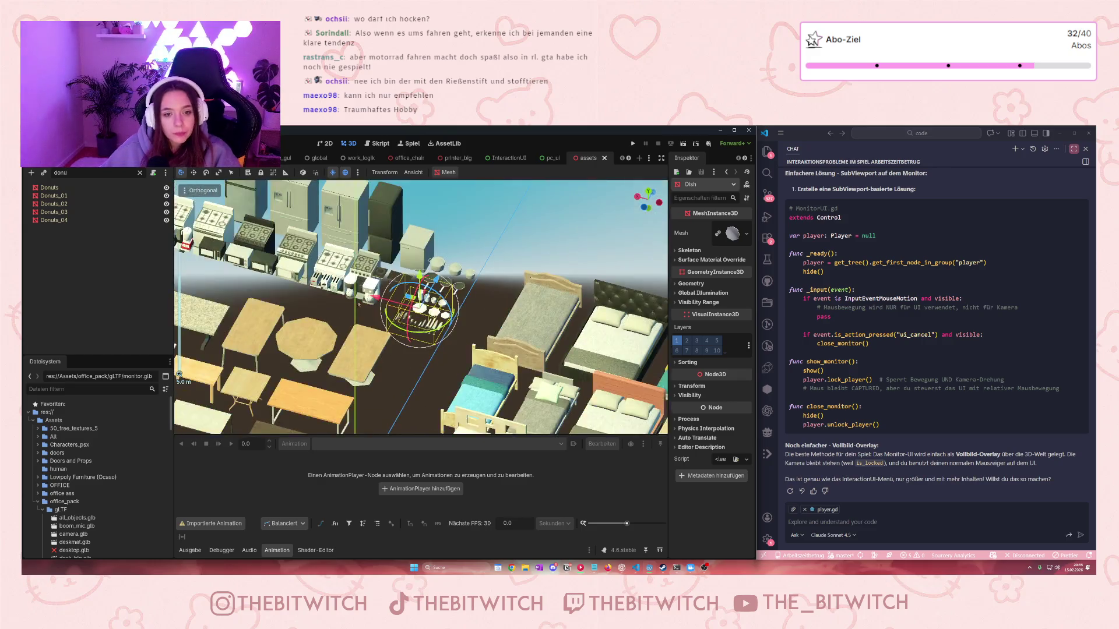
pyautogui.scroll(5, 524, 418)
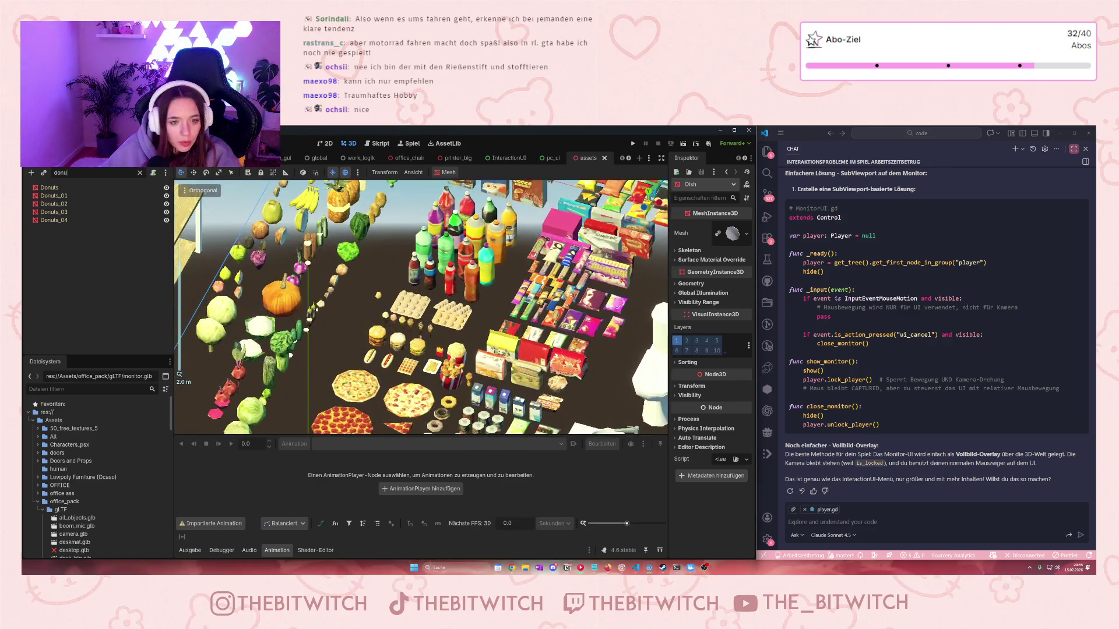
pyautogui.scroll(4, 392, 386)
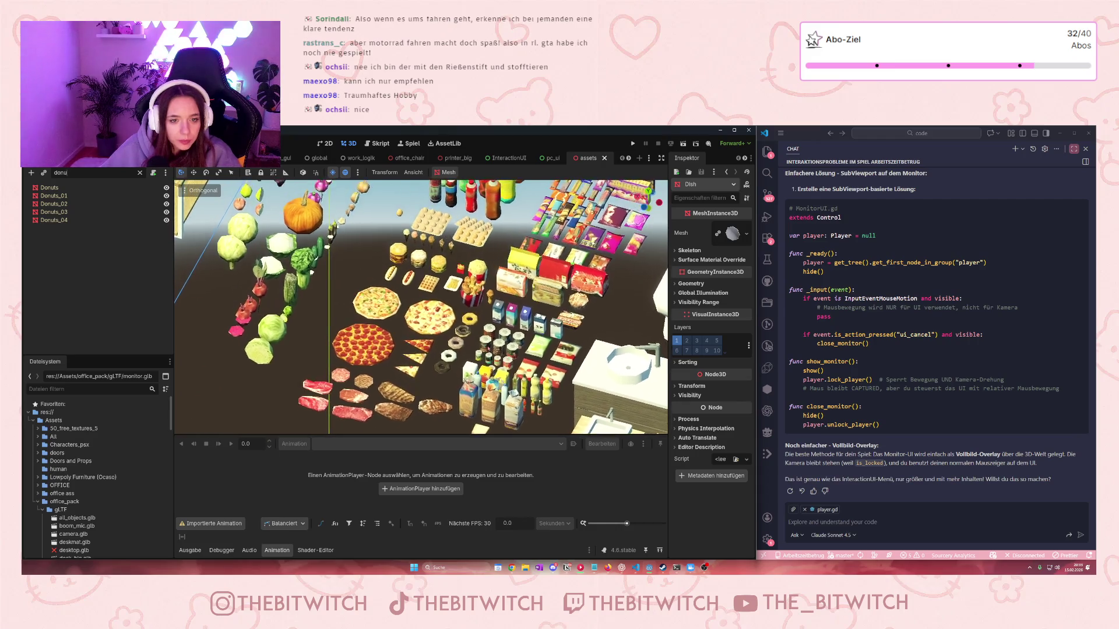
pyautogui.click(427, 382)
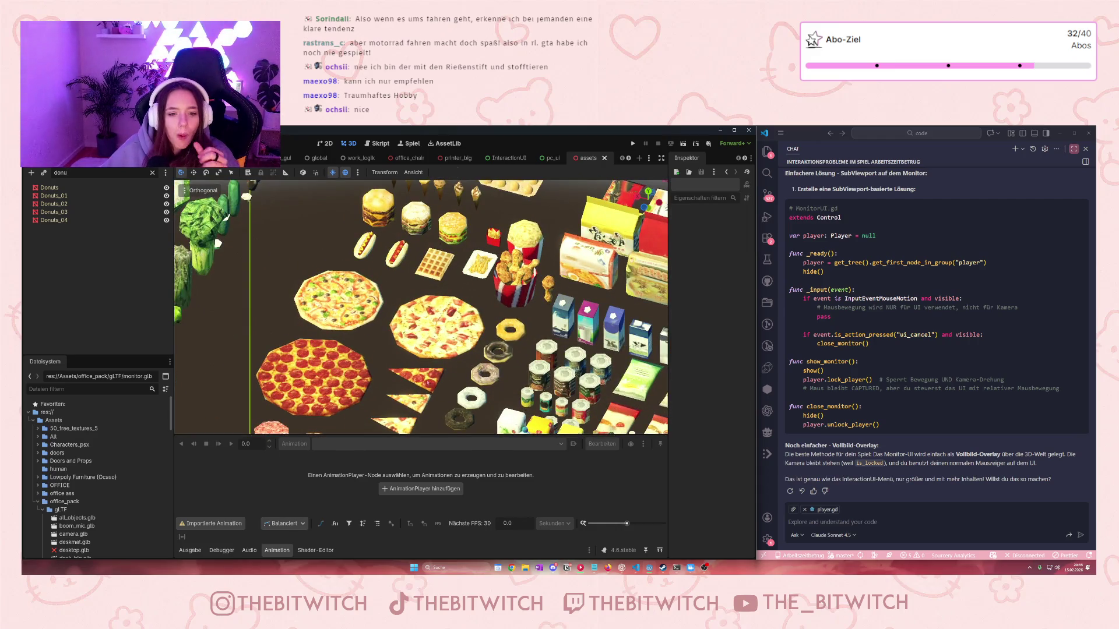
pyautogui.press('BackSpace')
pyautogui.press('BackSpace')
pyautogui.press('BackSpace')
pyautogui.write('pizz')
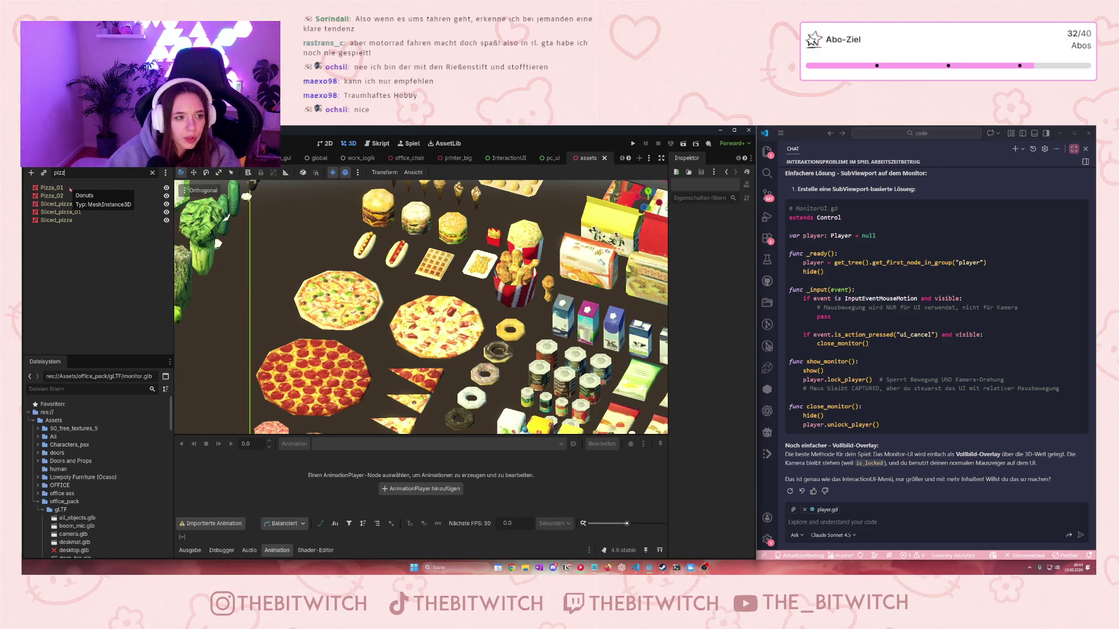
pyautogui.click(56, 204)
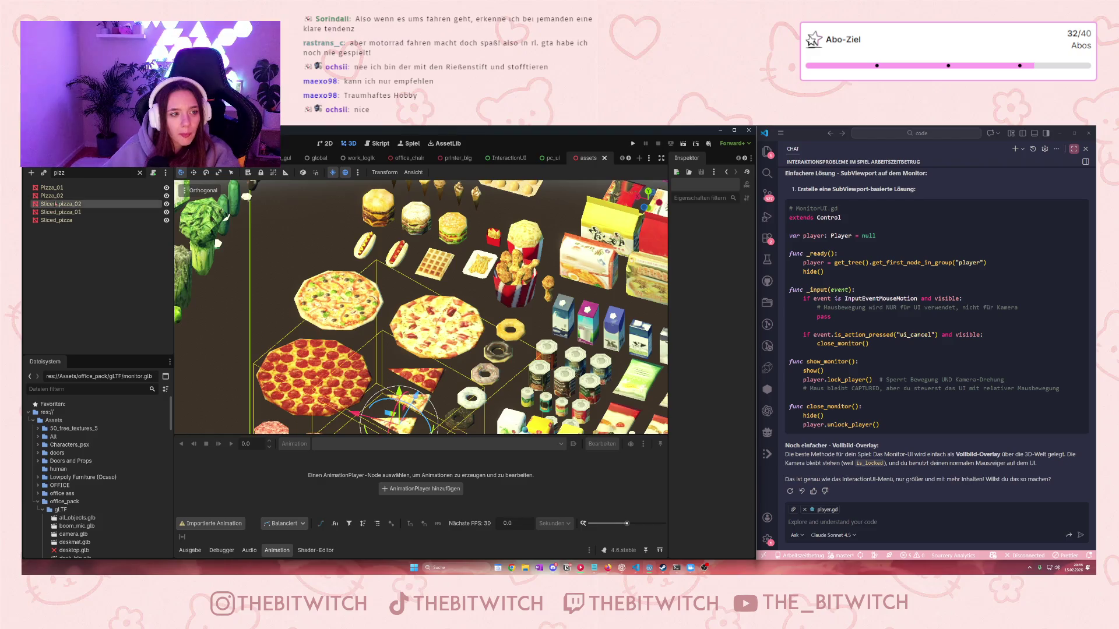
pyautogui.click(61, 212)
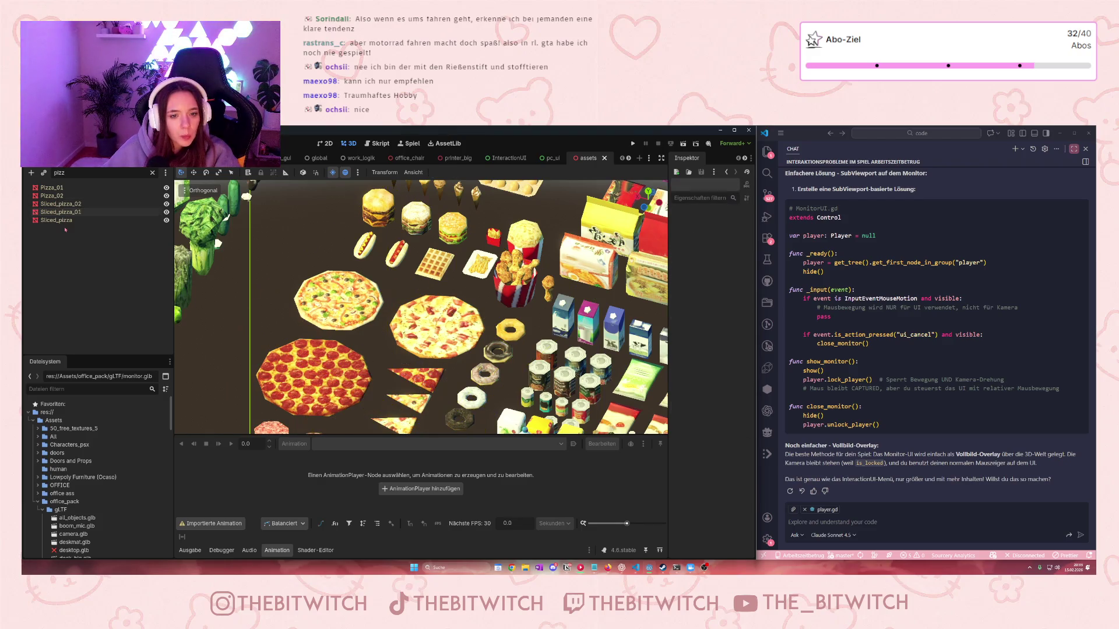
pyautogui.click(58, 220)
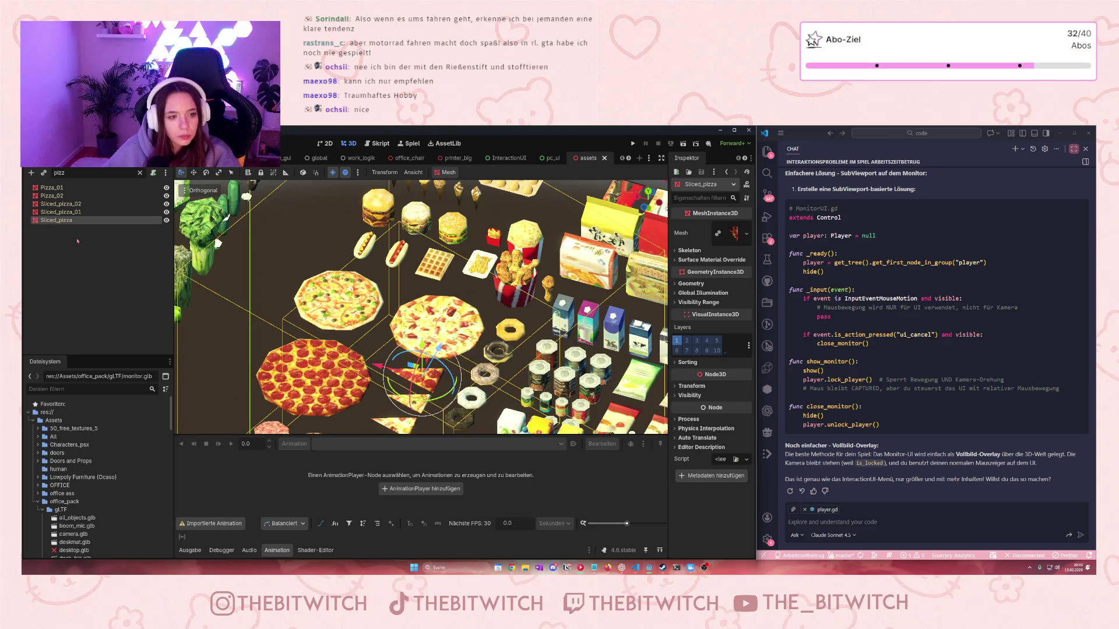
pyautogui.click(139, 172)
pyautogui.doubleClick(56, 322)
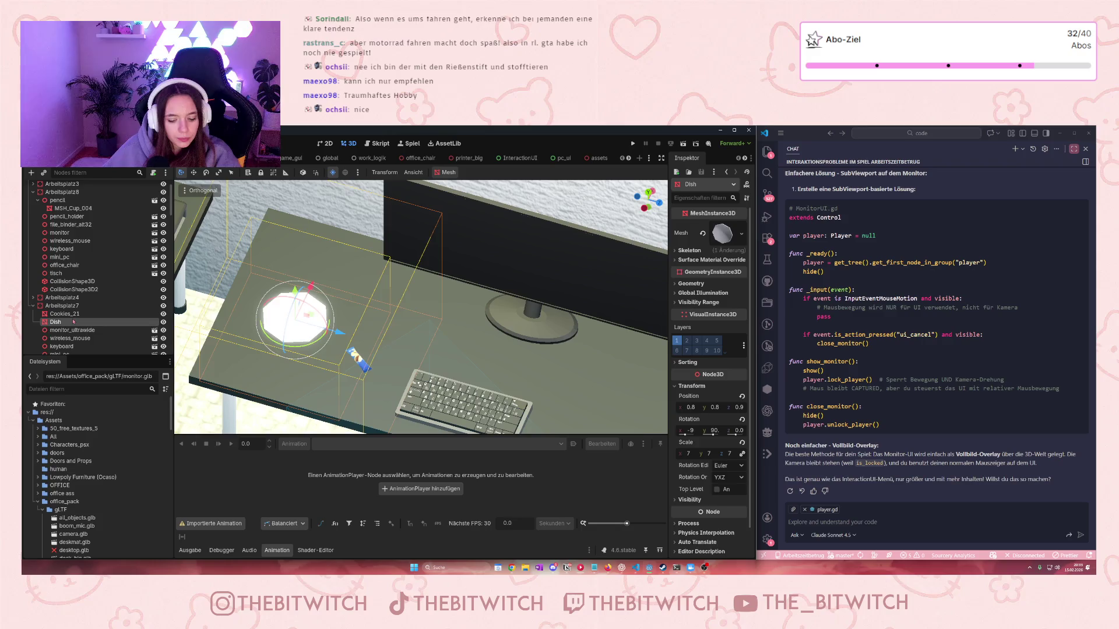
# Restore the Sliced_pizza with undo and drag it along X toward the office
pyautogui.hotkey('ctrl', 'z')
pyautogui.scroll(-5, 329, 342)
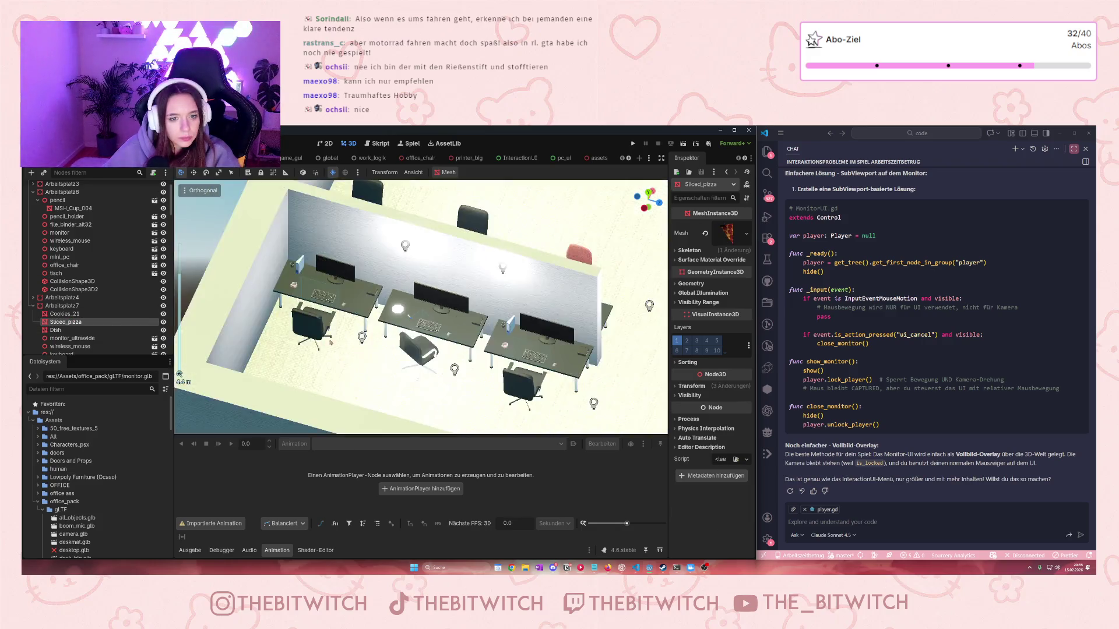
pyautogui.scroll(-5, 330, 343)
pyautogui.scroll(-10, 474, 305)
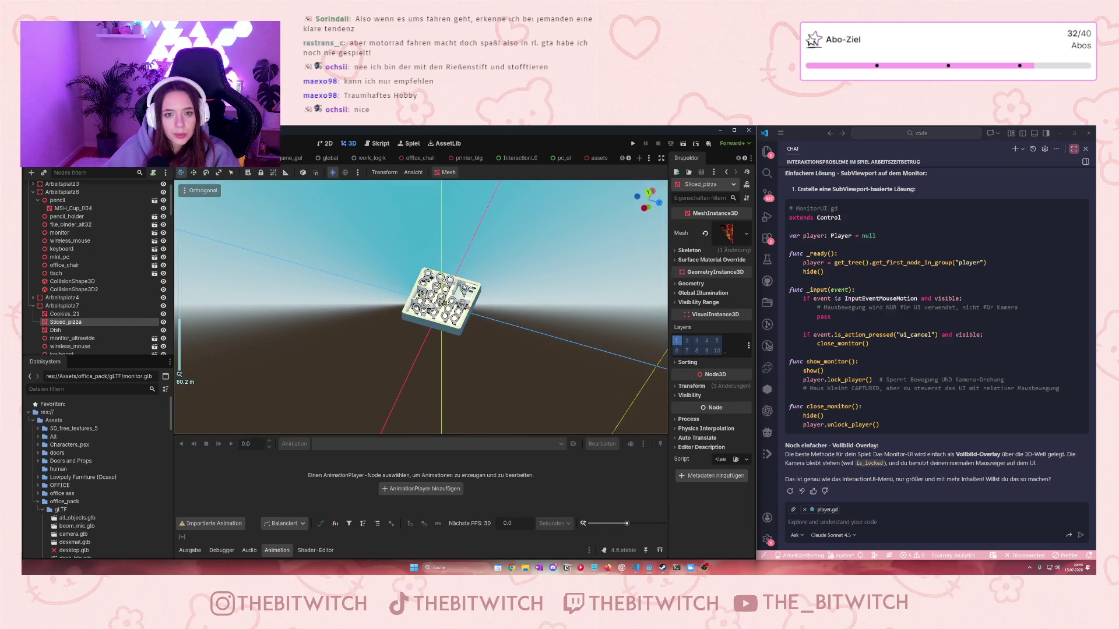
pyautogui.moveTo(523, 352); pyautogui.dragTo(411, 309)
pyautogui.scroll(10, 430, 362)
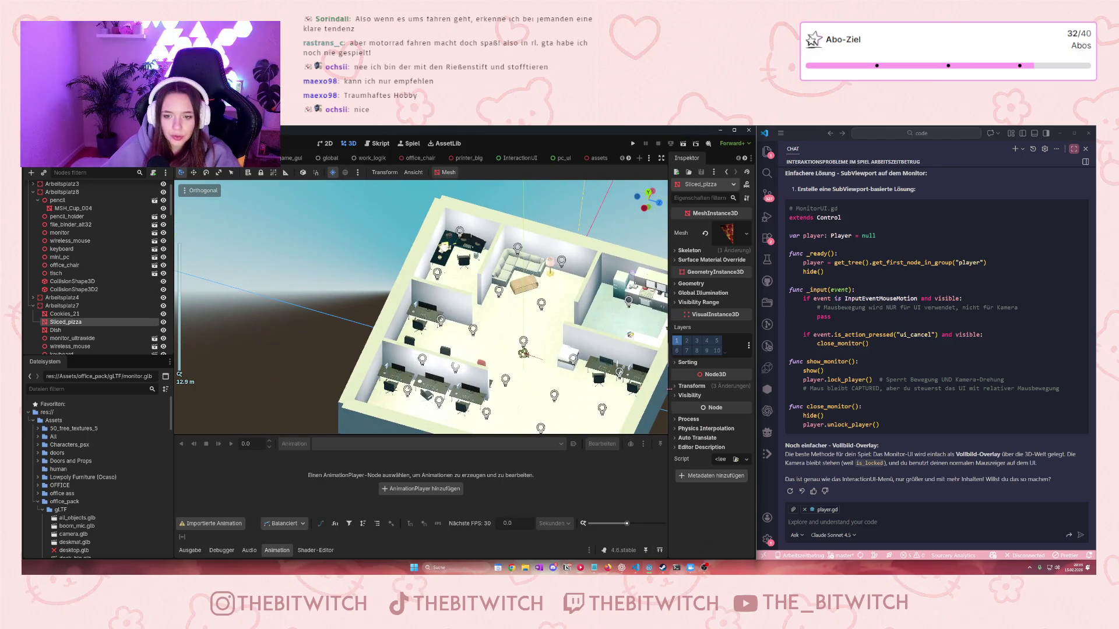
# Set the pizza's Position to 1, 1, 1, keeping its X scale at 1
pyautogui.click(691, 386)
pyautogui.click(689, 408)
pyautogui.write('1')
pyautogui.press('Tab')
pyautogui.write('1')
pyautogui.press('Tab')
pyautogui.write('1')
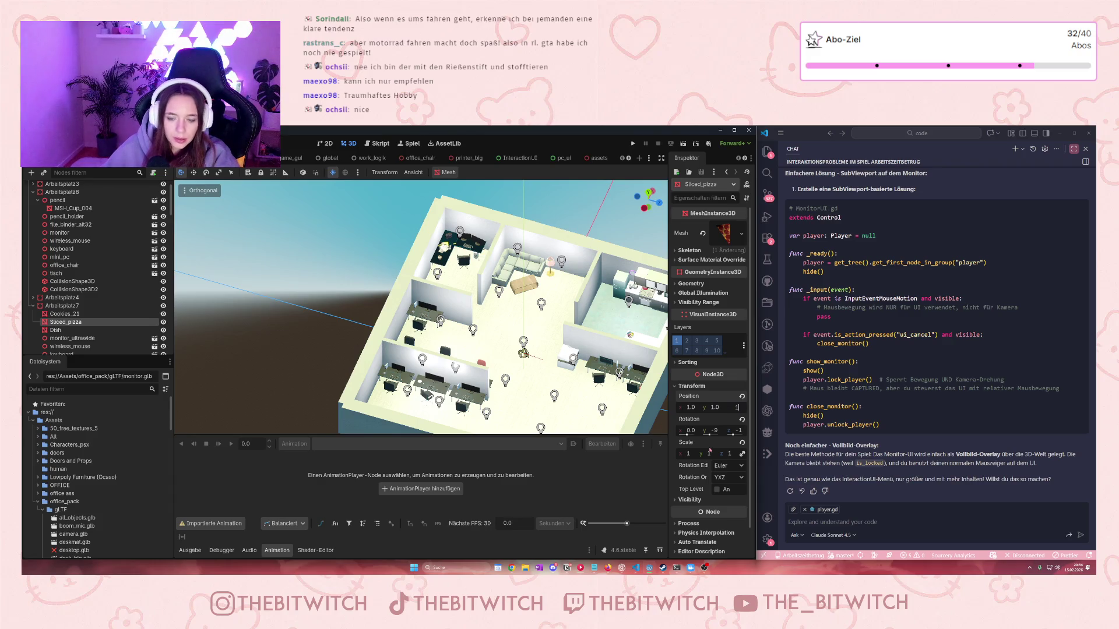
pyautogui.press('Return')
pyautogui.scroll(-2, 541, 366)
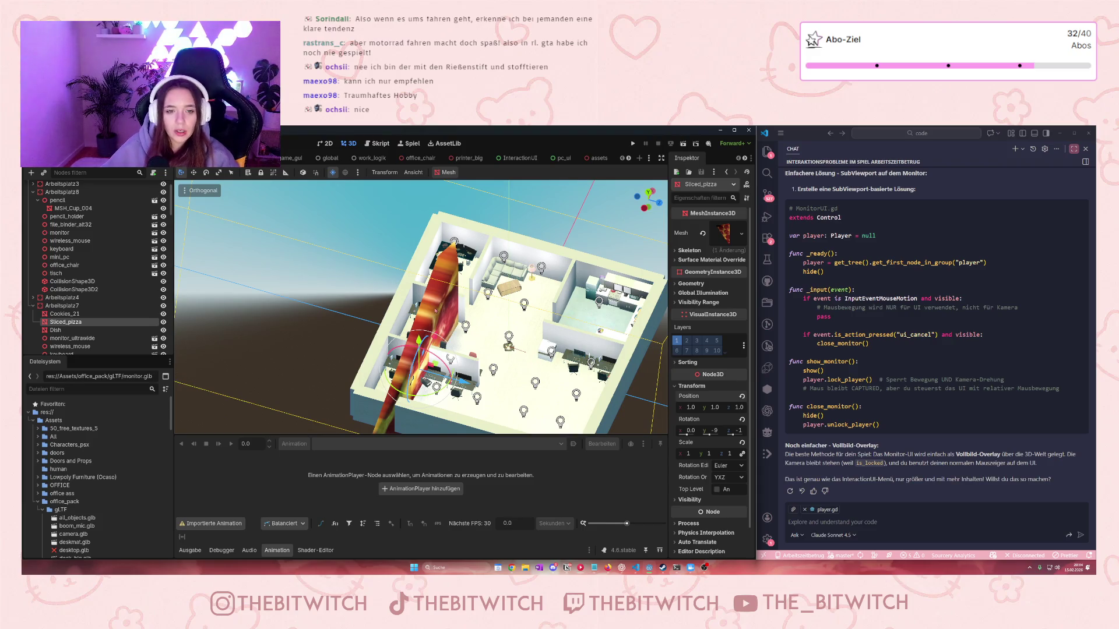
pyautogui.scroll(-2, 630, 415)
pyautogui.click(690, 454)
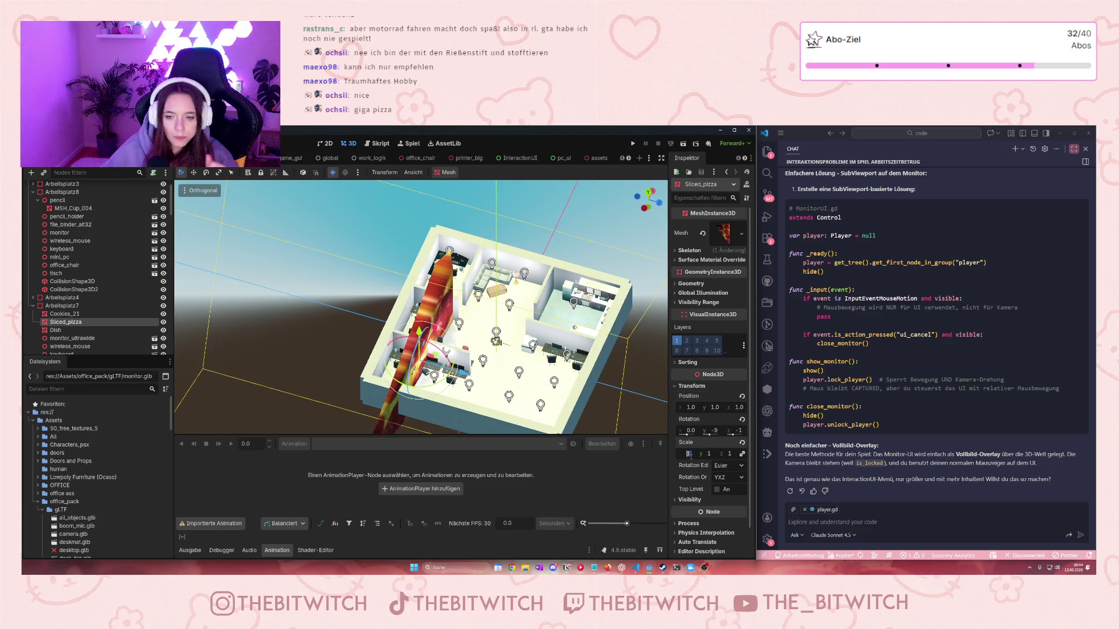
pyautogui.press('BackSpace')
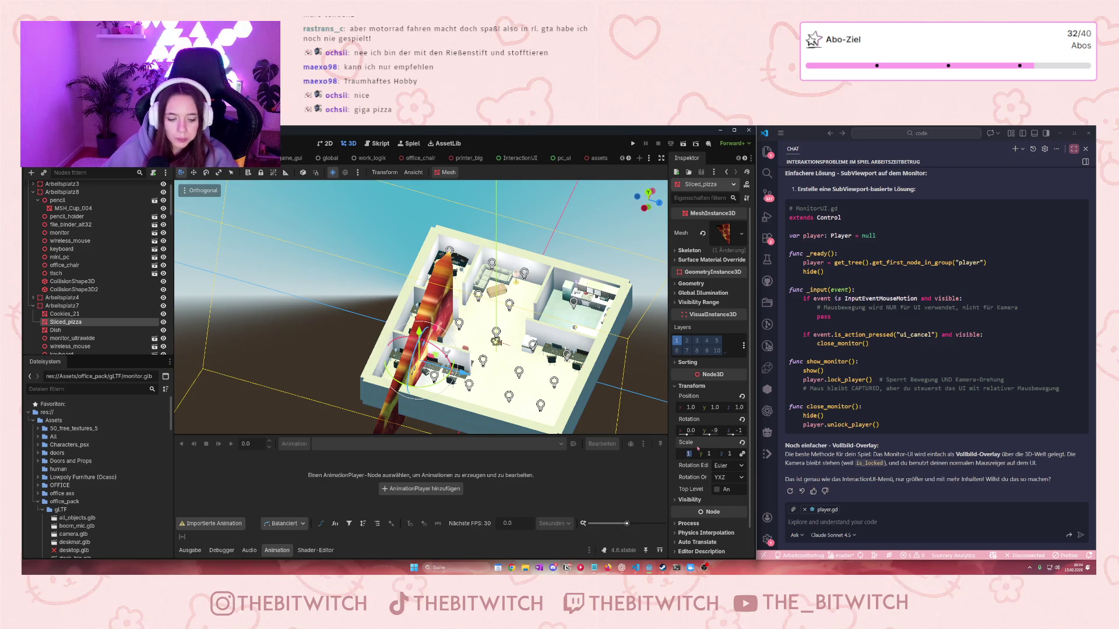
pyautogui.write('0')
pyautogui.press('Return')
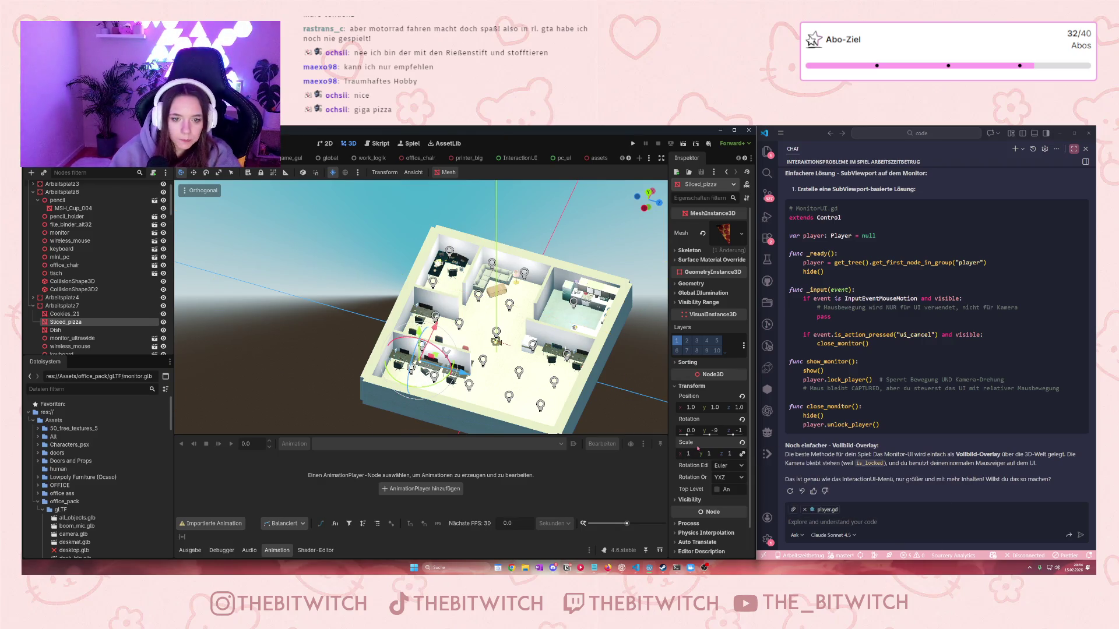
# Set the pizza's Rotation y and z to 0, undoing a trial scale of 7
pyautogui.scroll(5, 411, 356)
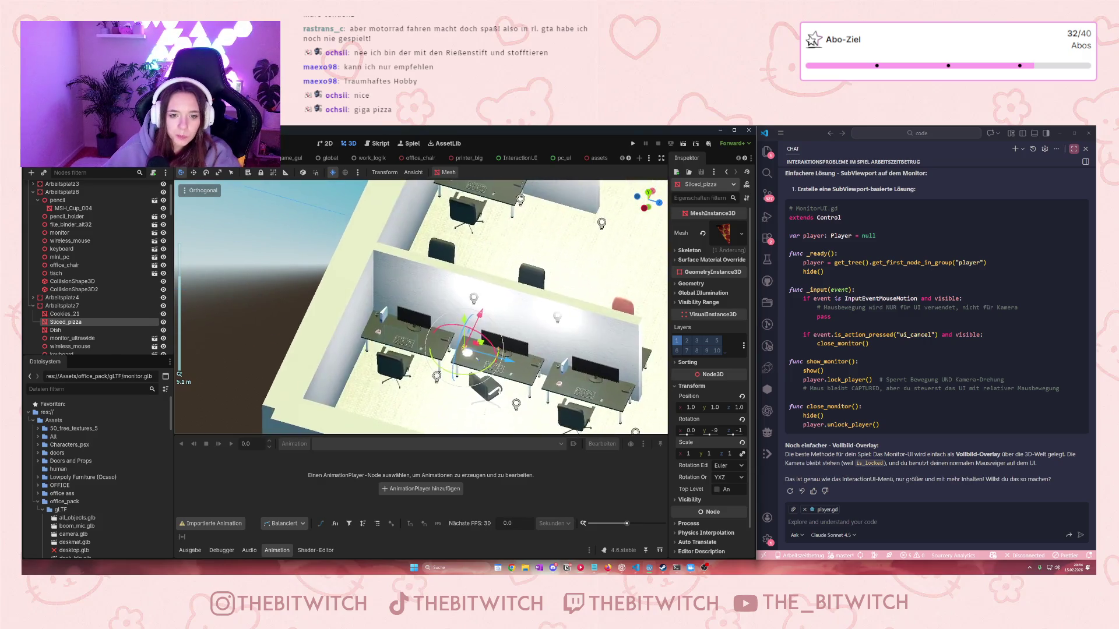
pyautogui.scroll(10, 410, 332)
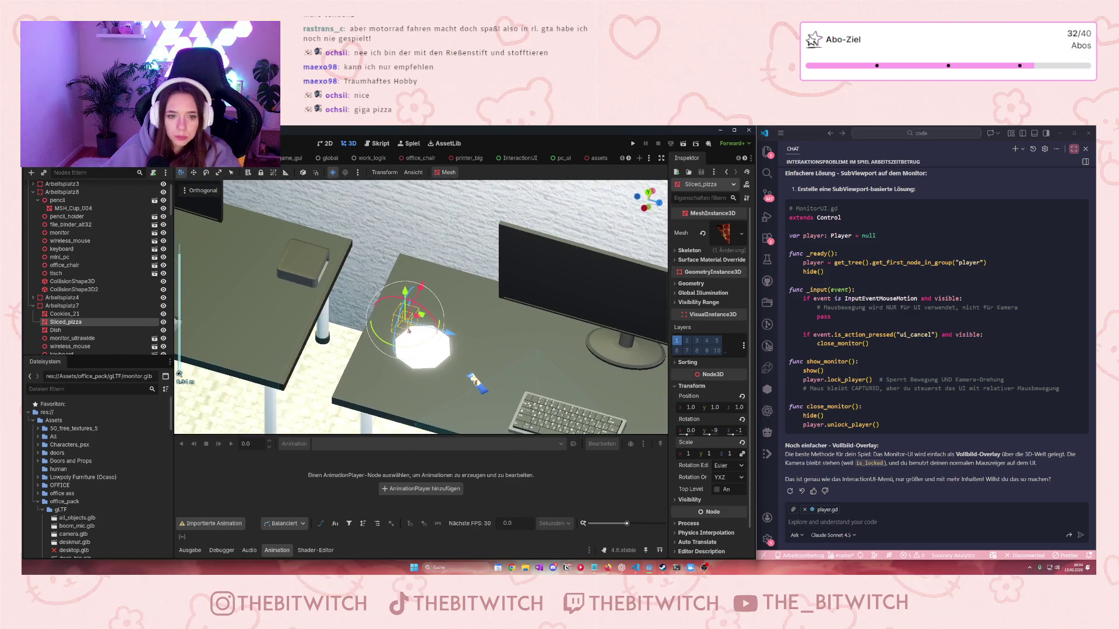
pyautogui.click(715, 430)
pyautogui.write('0')
pyautogui.press('Return')
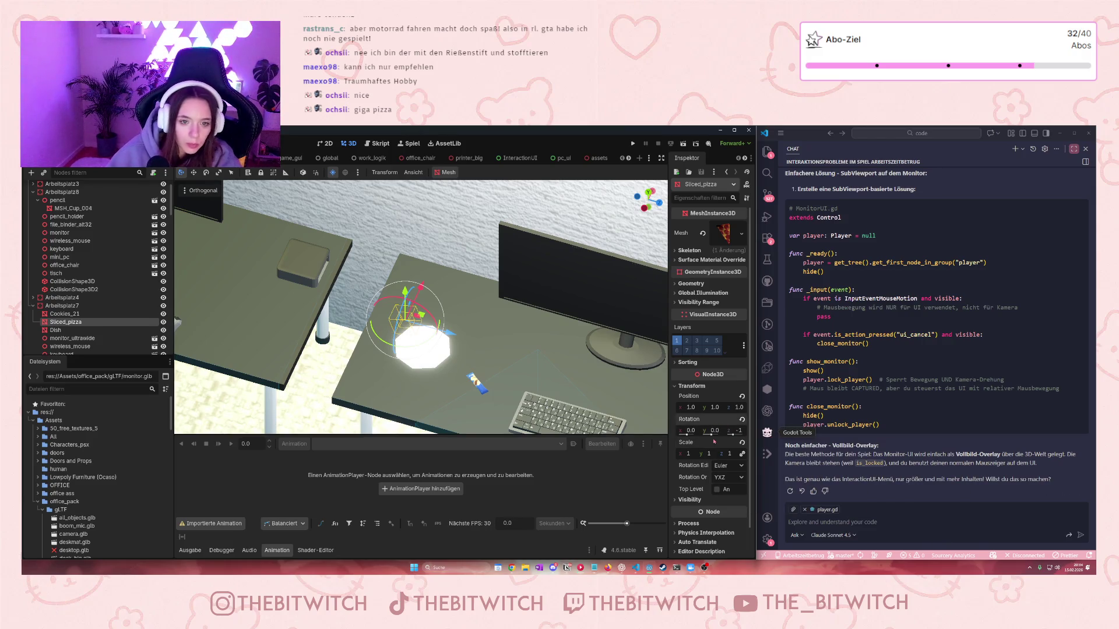
pyautogui.click(738, 430)
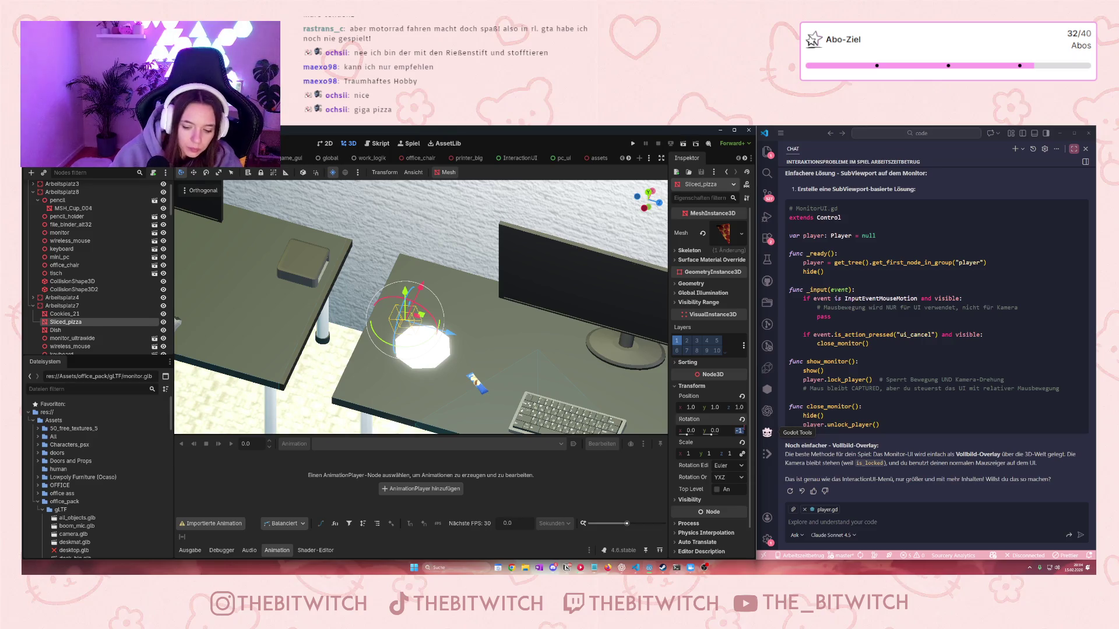
pyautogui.write('0')
pyautogui.press('Return')
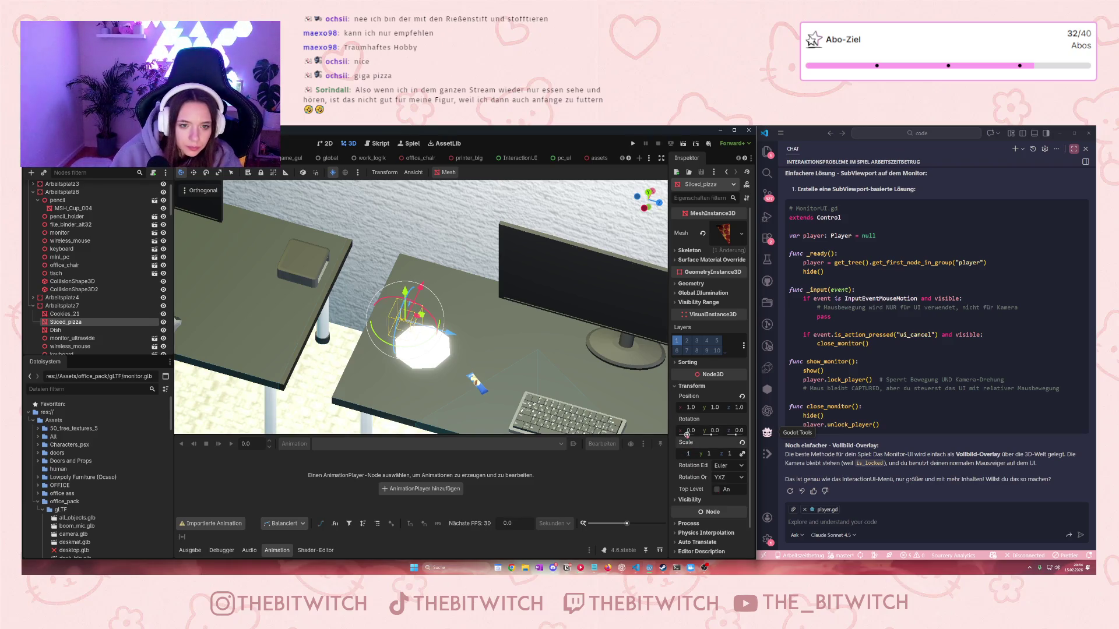
pyautogui.write('57')
pyautogui.press('Return')
pyautogui.hotkey('ctrl', 'z')
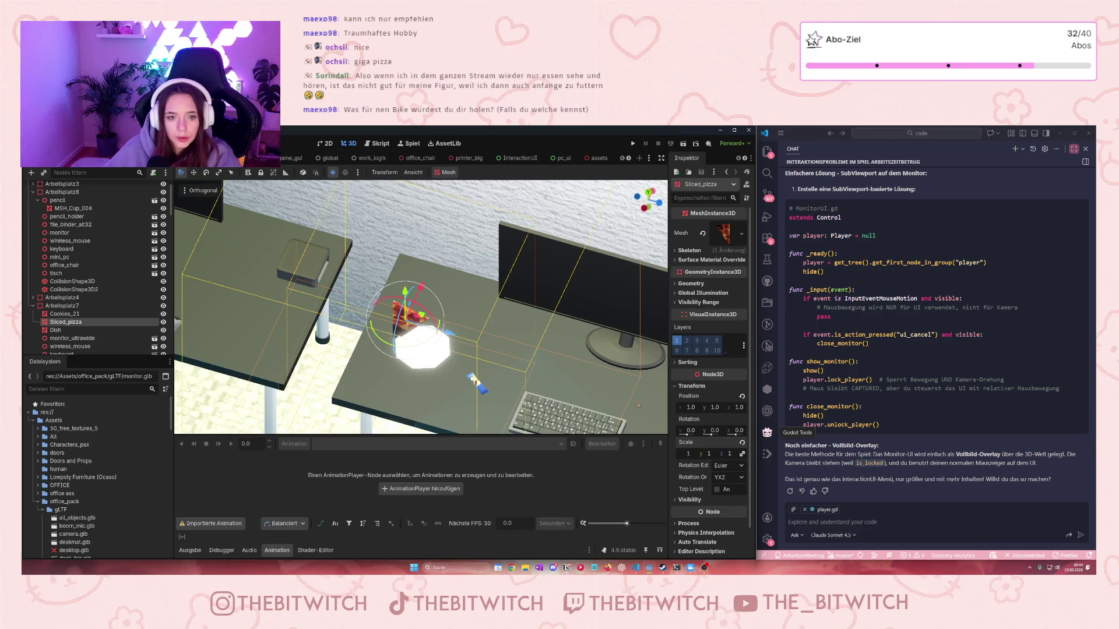
# Try a Rotation z of 90 on the pizza, then reset it to 0
pyautogui.click(736, 434)
pyautogui.write('90')
pyautogui.press('Return')
pyautogui.scroll(5, 430, 329)
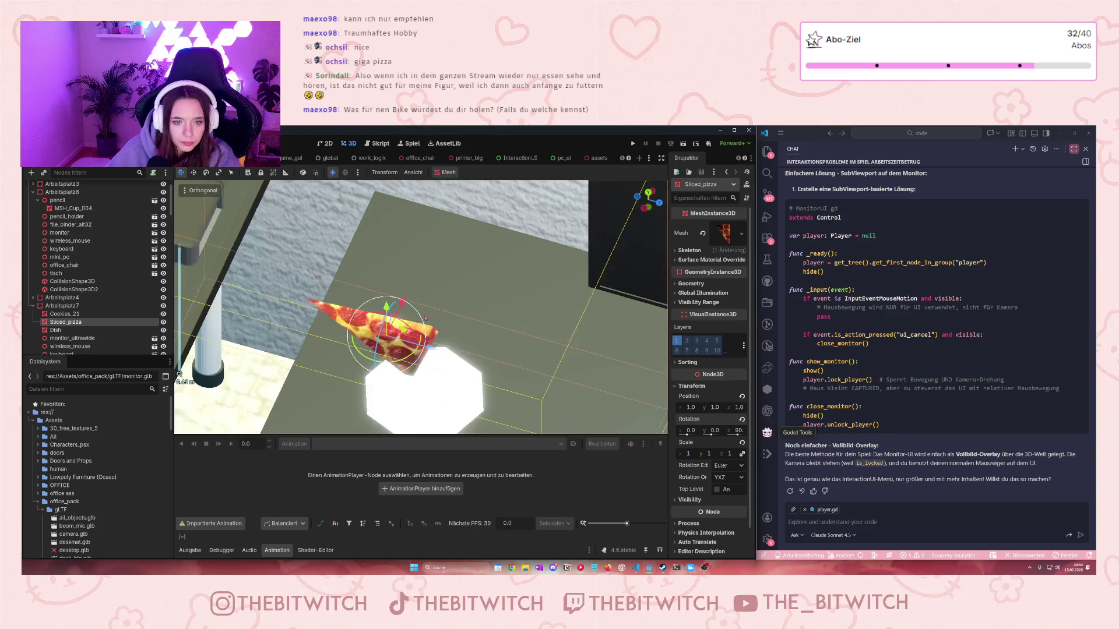
pyautogui.scroll(-5, 429, 329)
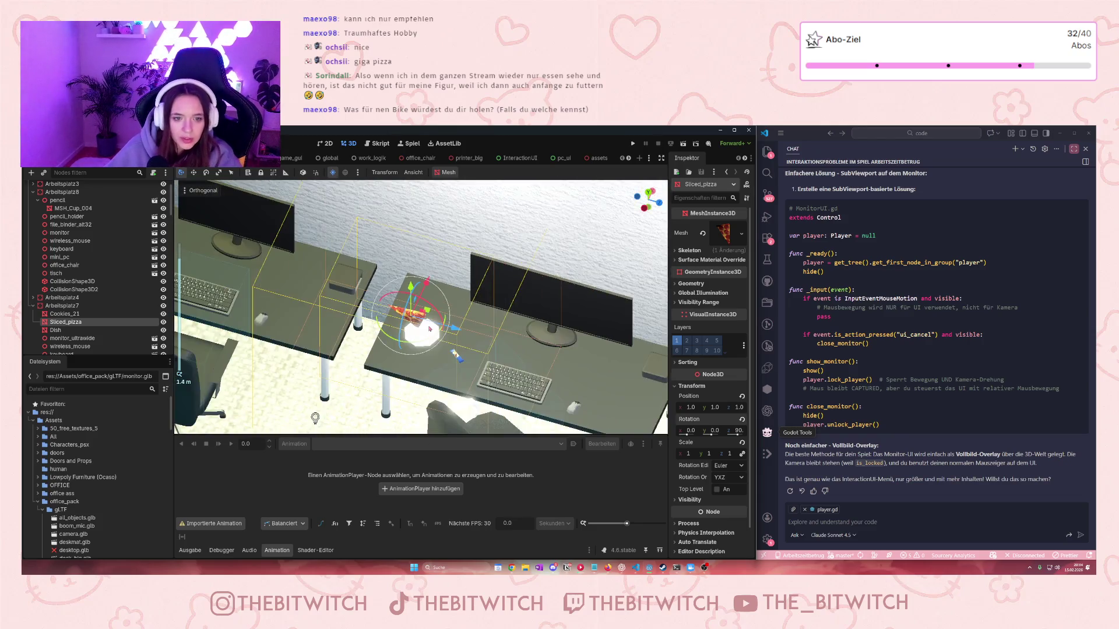
pyautogui.scroll(4, 429, 329)
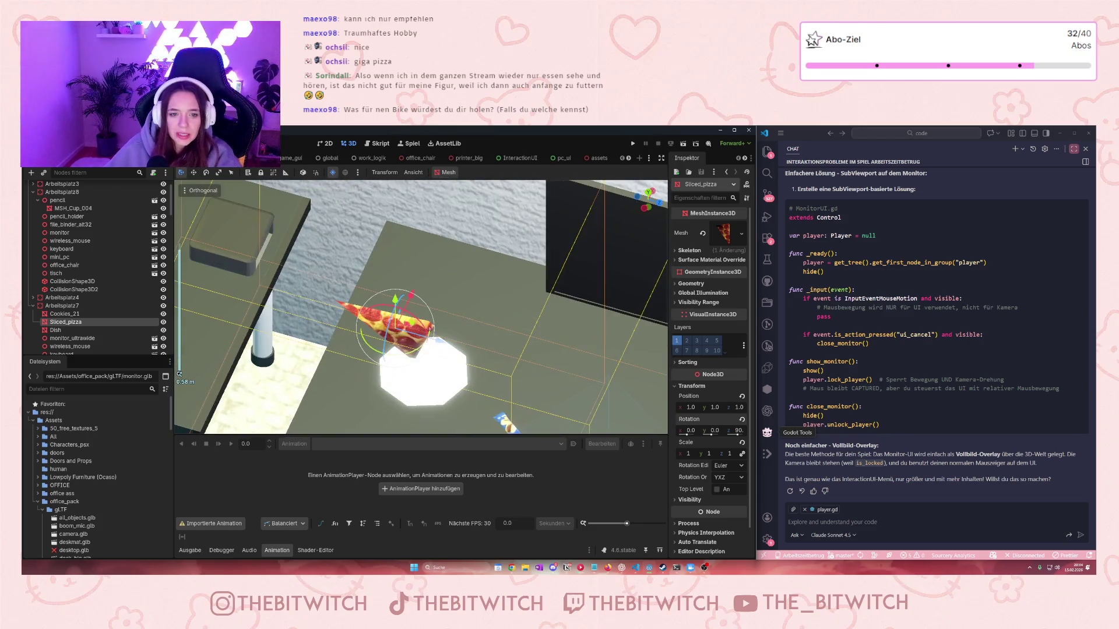
pyautogui.scroll(3, 492, 364)
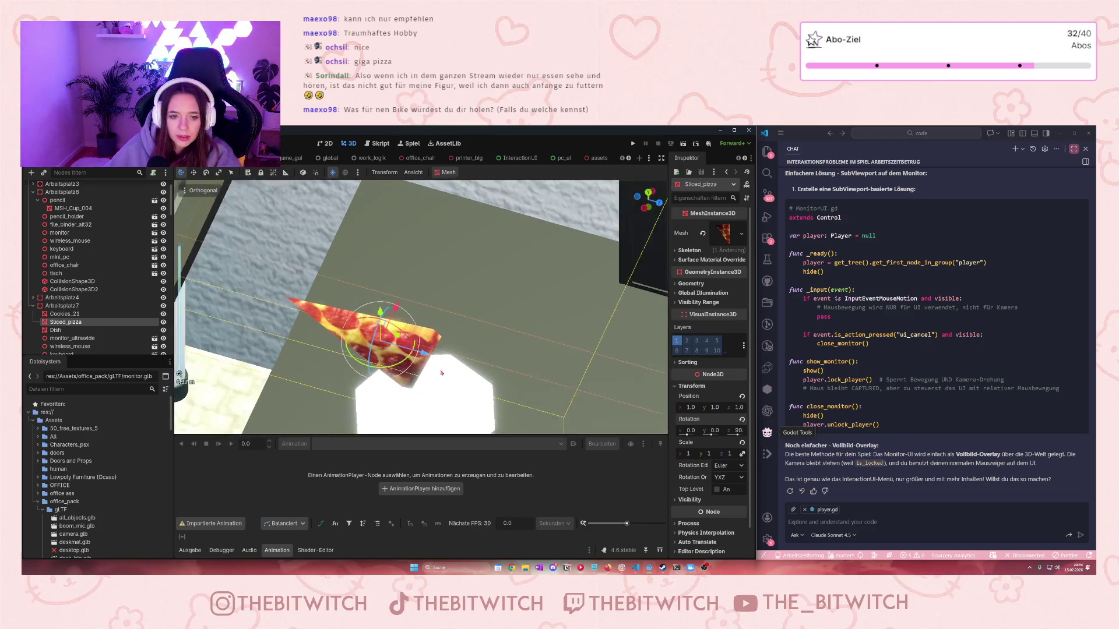
pyautogui.click(738, 431)
pyautogui.write('0')
pyautogui.press('Return')
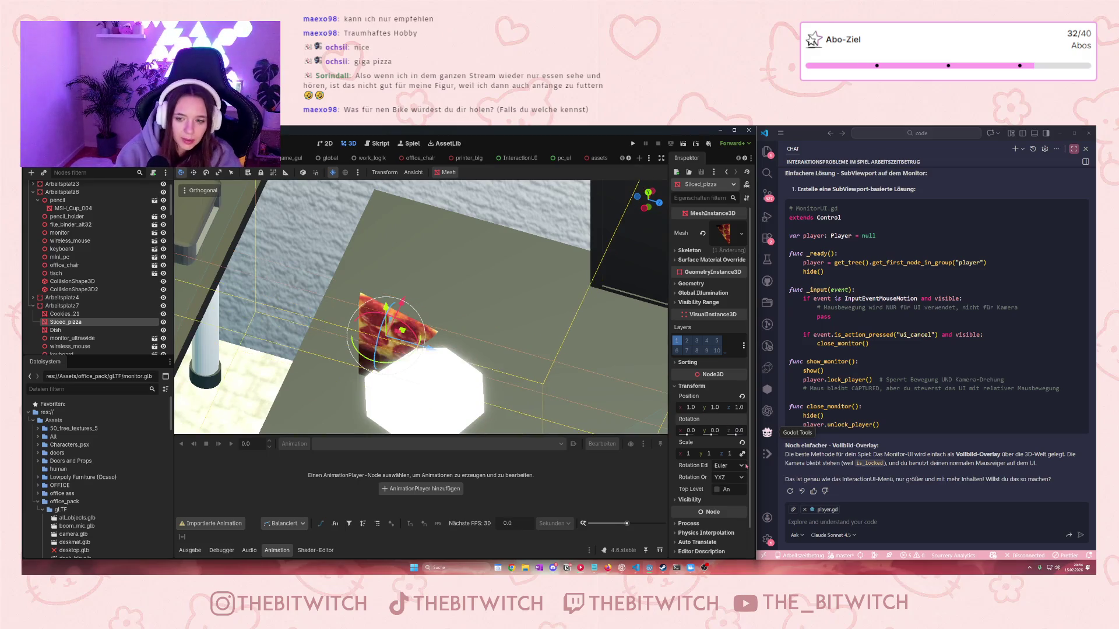
# Set Rotation x to 90 and lower the flat slice down onto the plate
pyautogui.click(689, 430)
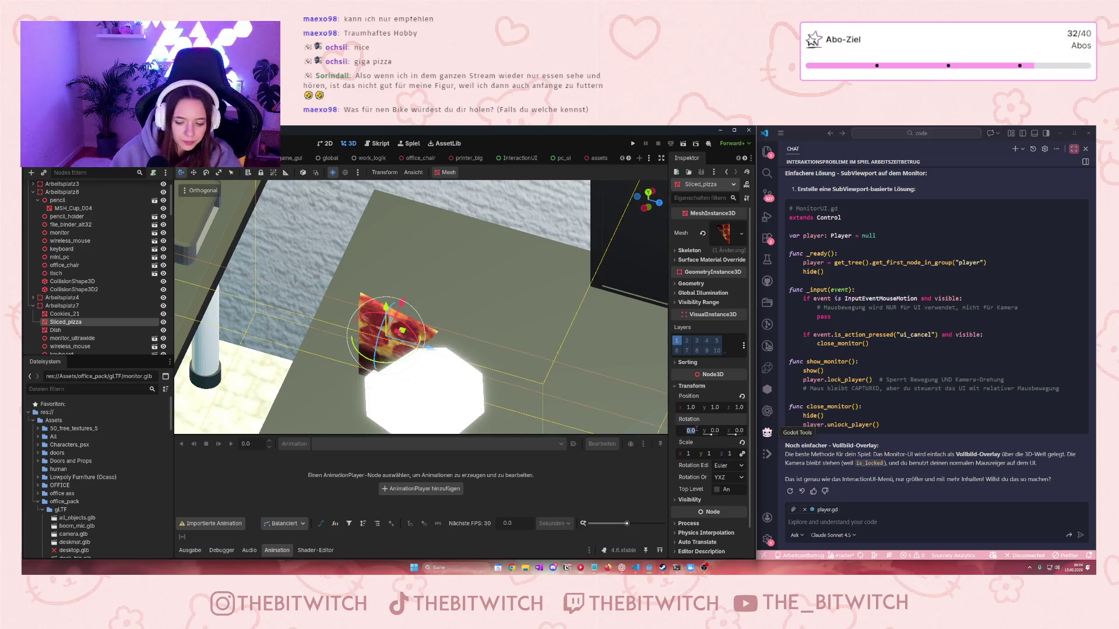
pyautogui.write('90')
pyautogui.press('Return')
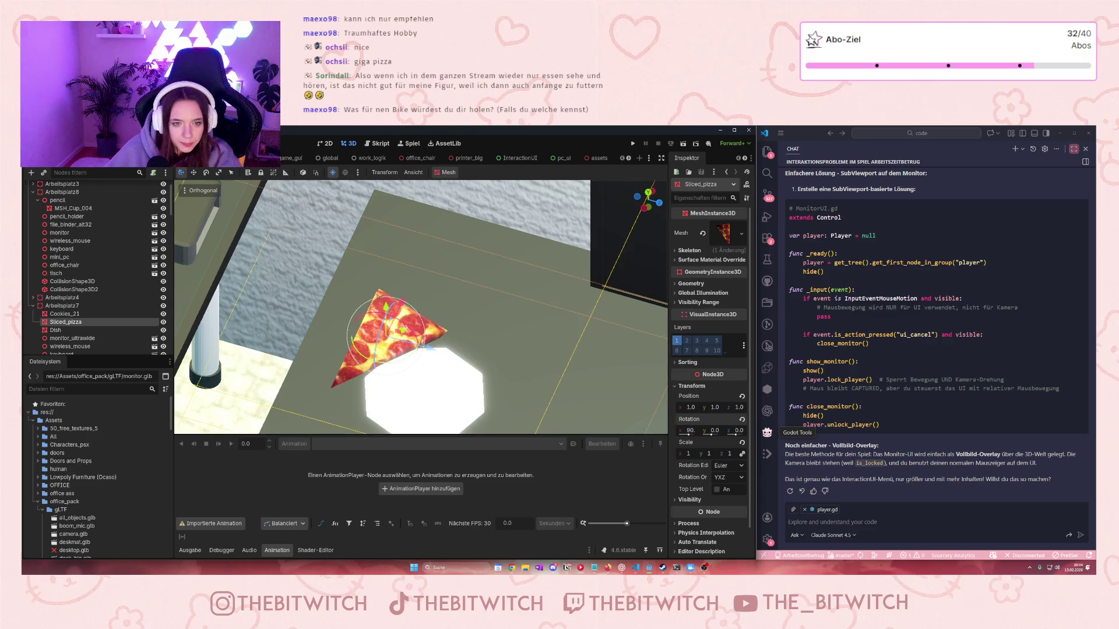
pyautogui.moveTo(387, 308)
pyautogui.mouseDown()
pyautogui.moveTo(401, 376)
pyautogui.moveTo(404, 356)
pyautogui.moveTo(453, 371)
pyautogui.mouseUp()
pyautogui.click(689, 454)
pyautogui.press('Return')
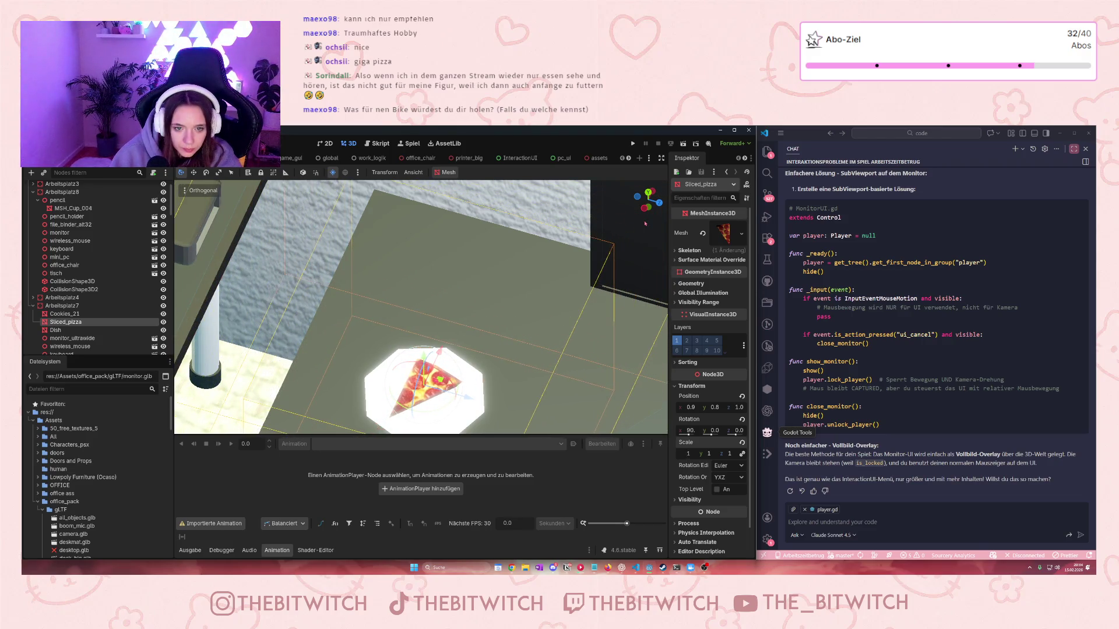
pyautogui.scroll(-8, 496, 388)
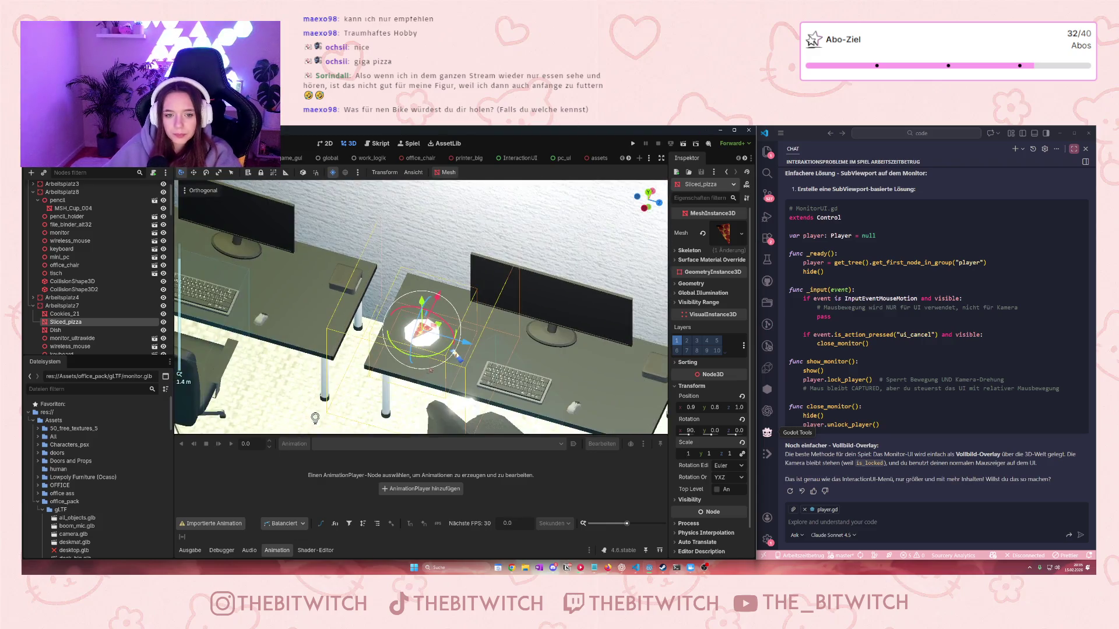
pyautogui.moveTo(496, 388); pyautogui.dragTo(469, 387)
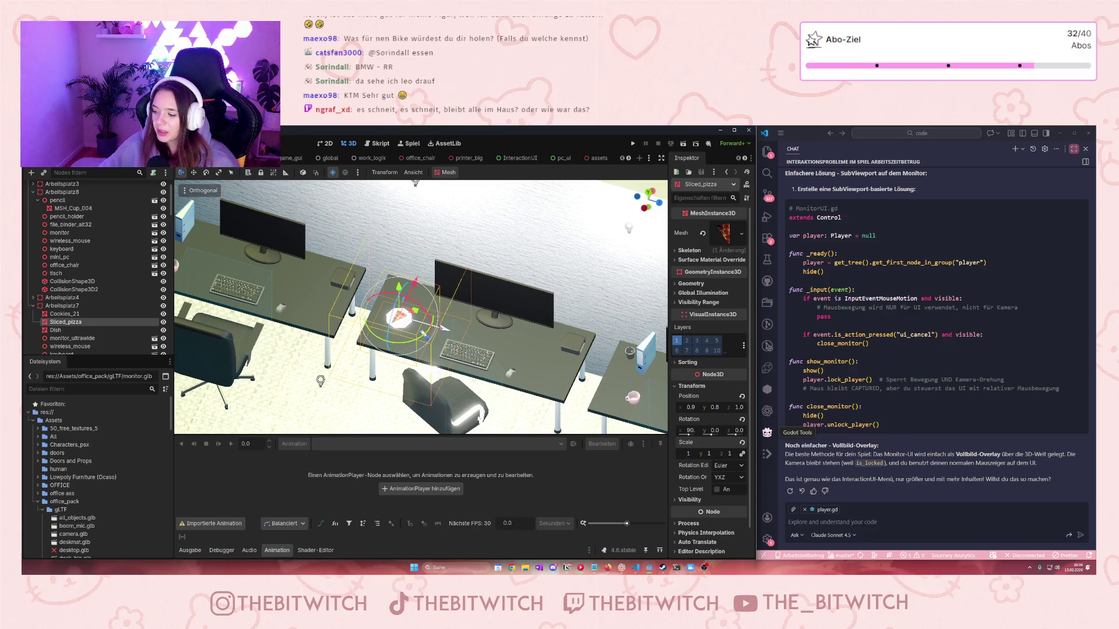
pyautogui.press('f')
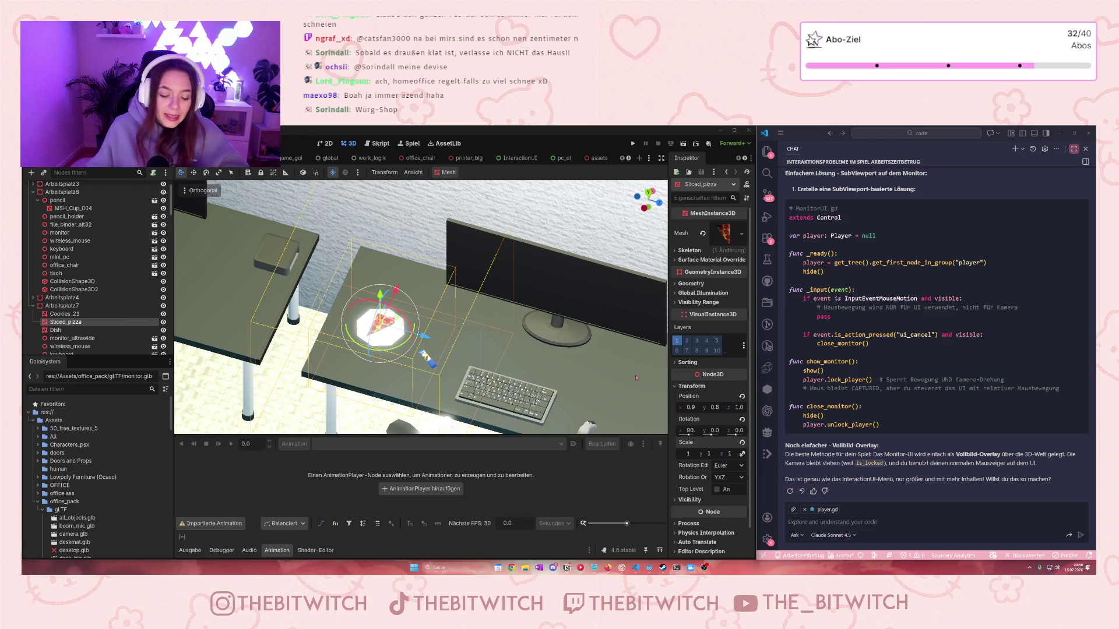
pyautogui.scroll(5, 344, 348)
pyautogui.scroll(-2, 343, 348)
pyautogui.scroll(-10, 344, 348)
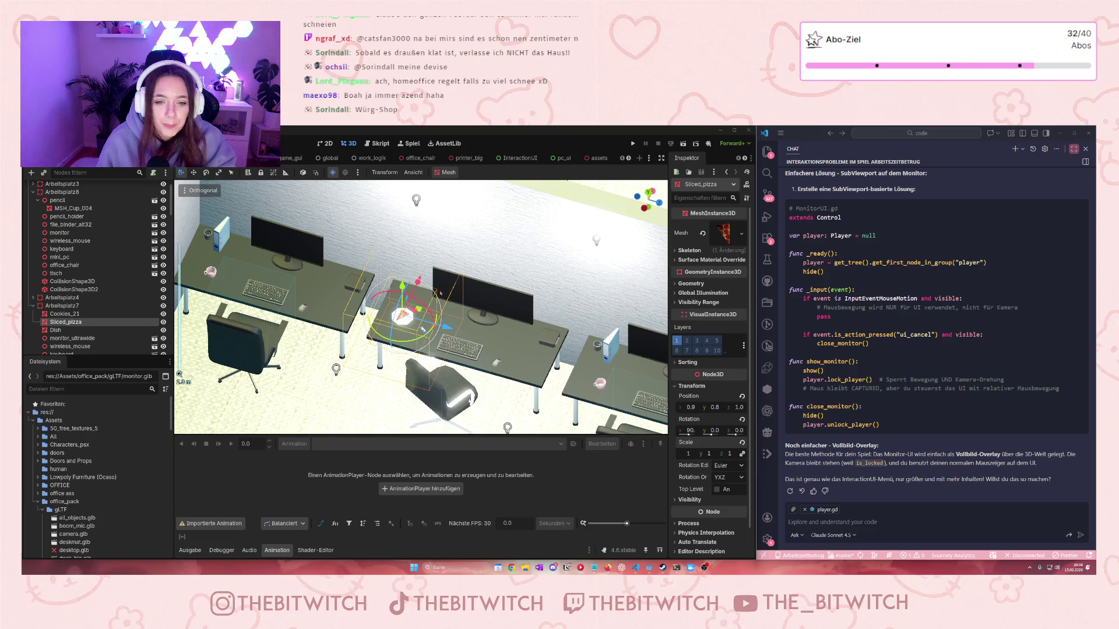
pyautogui.scroll(3, 438, 293)
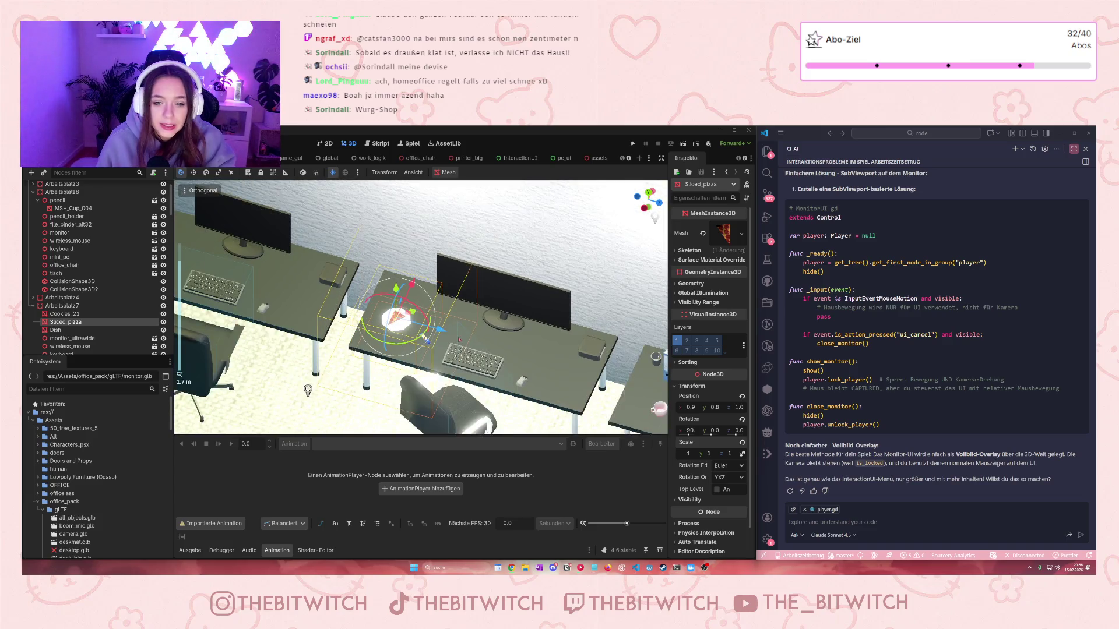
pyautogui.scroll(1, 510, 346)
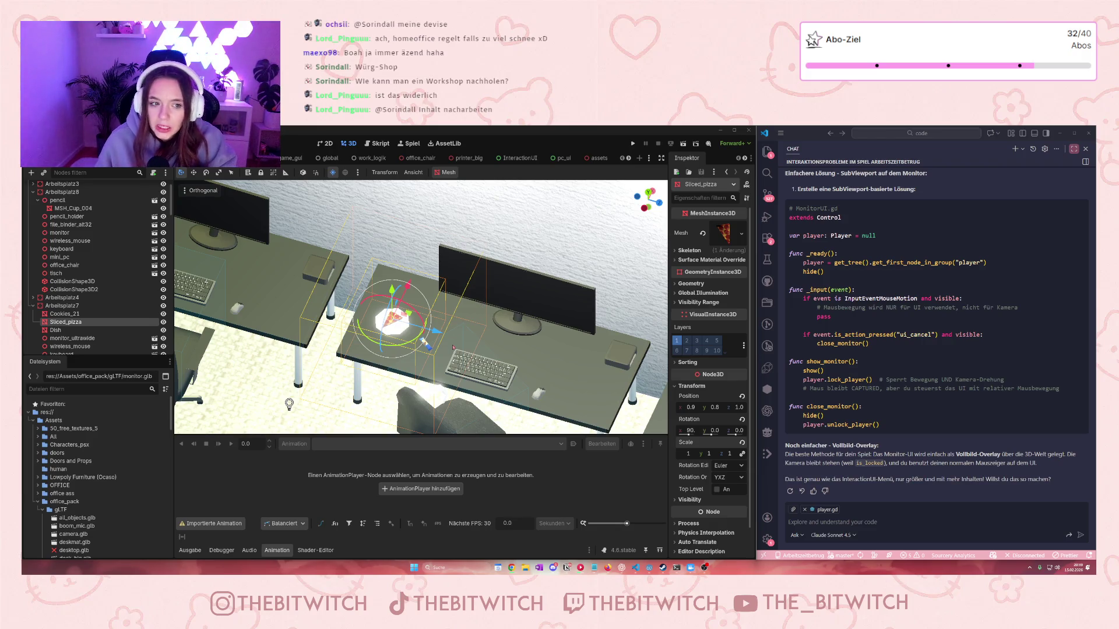
pyautogui.scroll(-5, 453, 347)
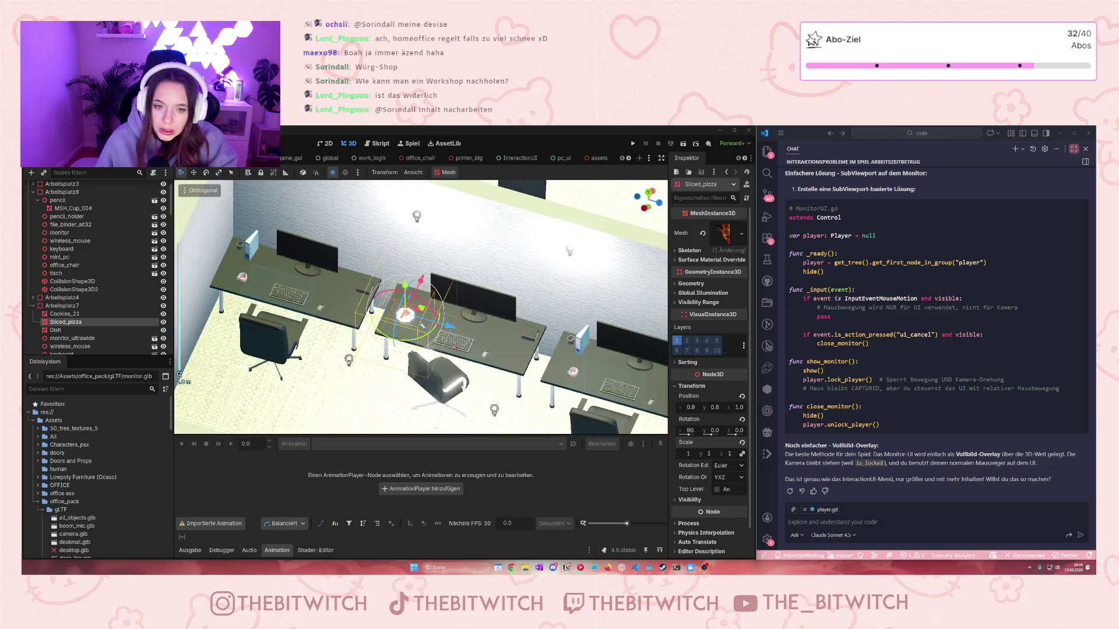
pyautogui.scroll(5, 423, 327)
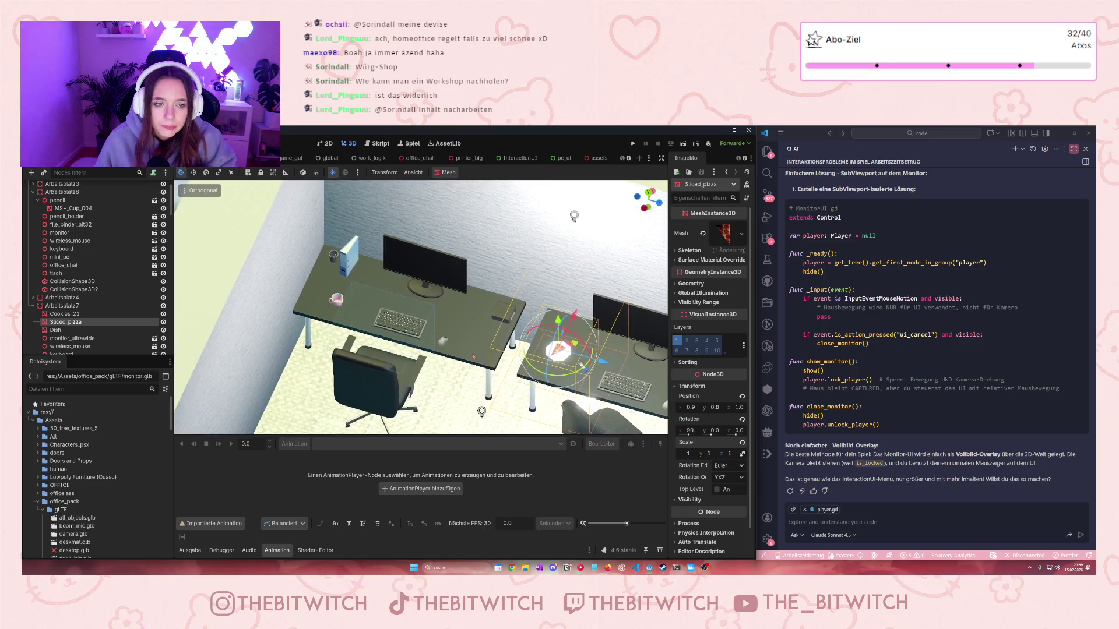
pyautogui.scroll(-3, 477, 347)
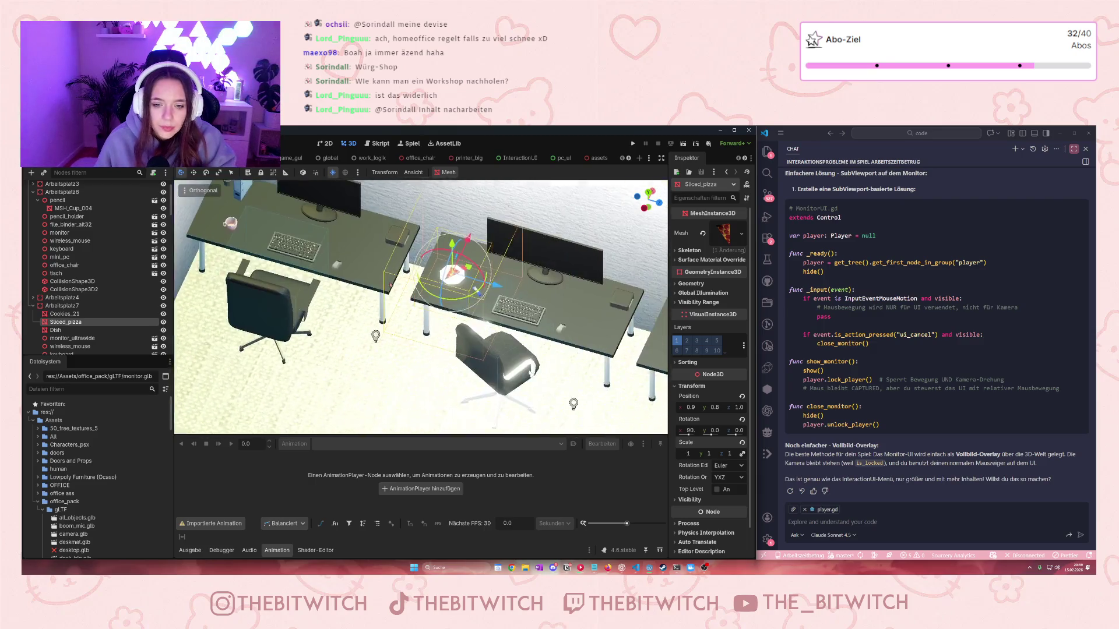
pyautogui.scroll(5, 564, 270)
pyautogui.scroll(-3, 564, 270)
pyautogui.scroll(5, 554, 303)
pyautogui.scroll(-3, 540, 336)
pyautogui.scroll(3, 427, 327)
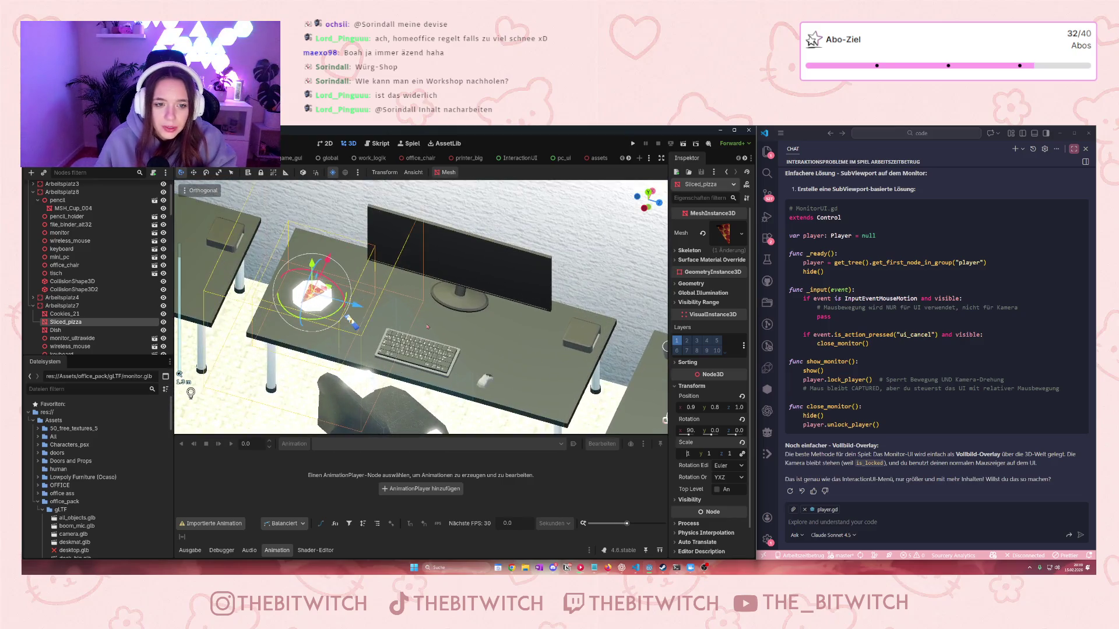
# Select the dark Soda_13 bottle among the assets' drinks, then return to the office scene
pyautogui.click(597, 157)
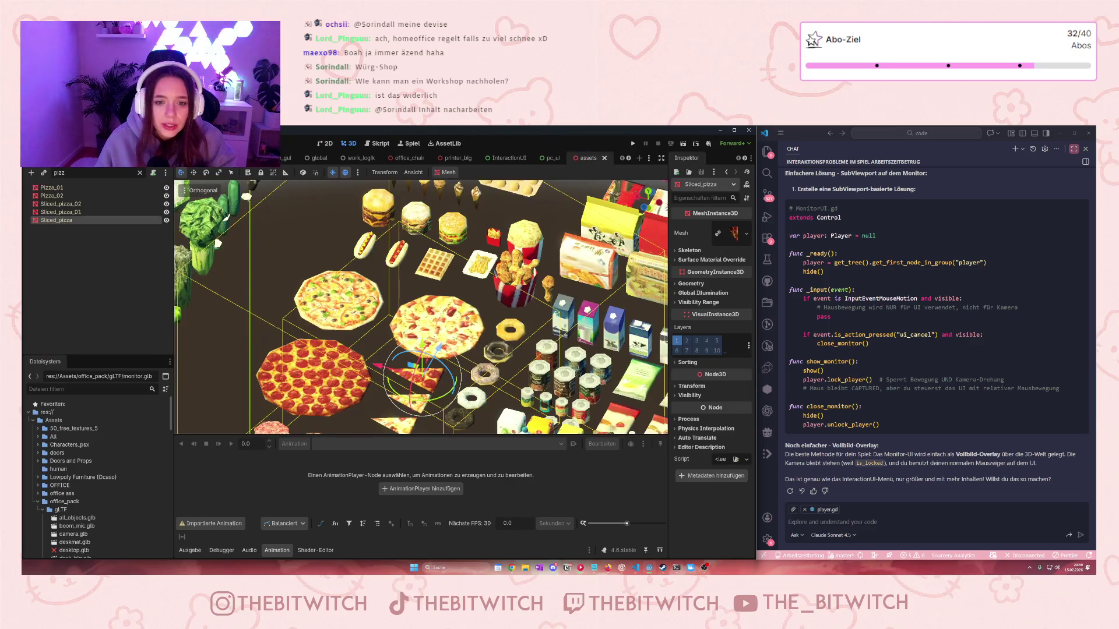
pyautogui.moveTo(465, 327)
pyautogui.mouseDown()
pyautogui.moveTo(389, 360)
pyautogui.moveTo(379, 319)
pyautogui.moveTo(401, 322)
pyautogui.mouseUp()
pyautogui.scroll(5, 393, 374)
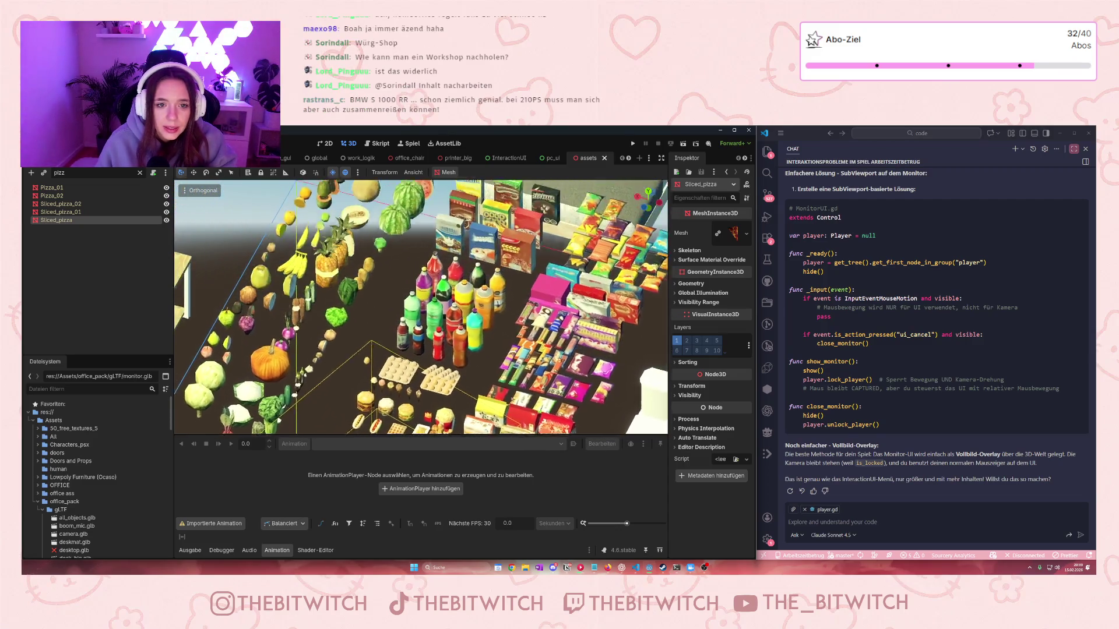
pyautogui.click(415, 396)
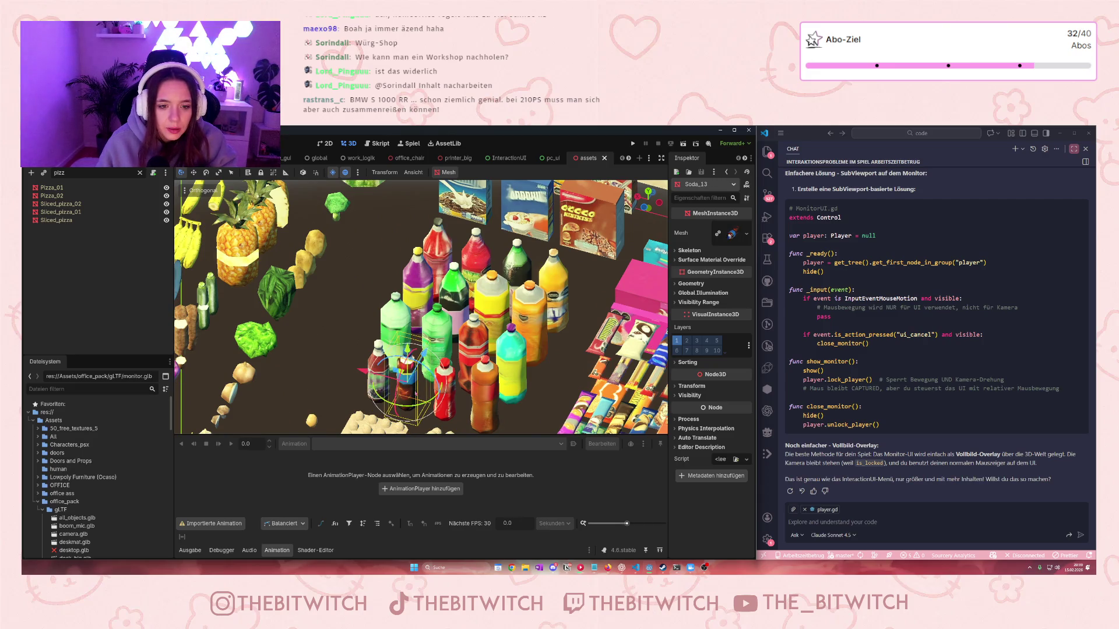
pyautogui.scroll(-5, 420, 308)
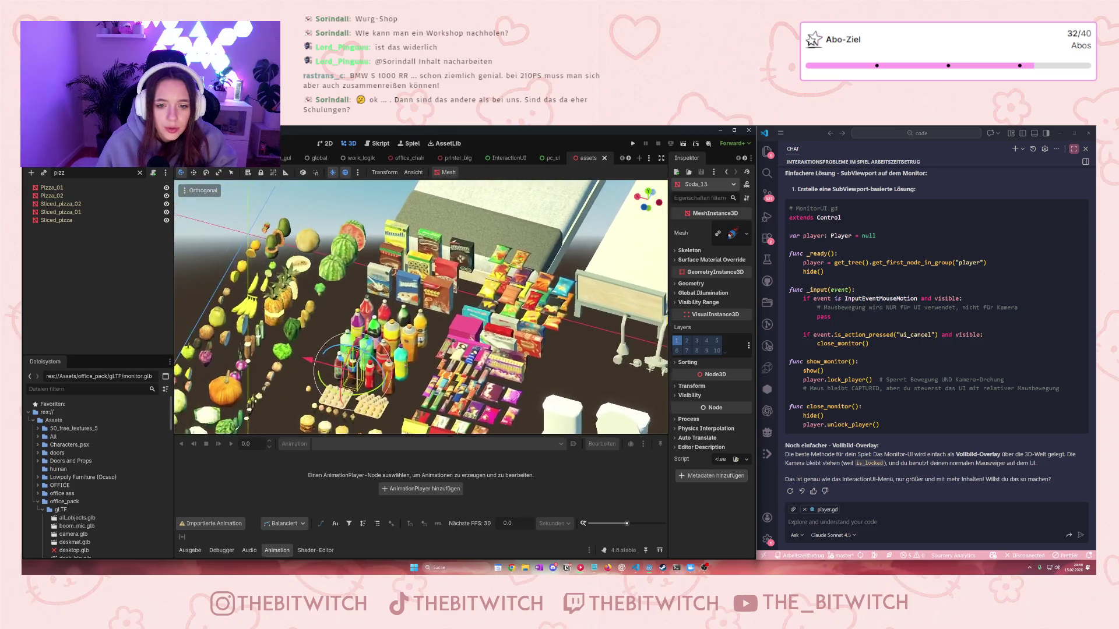
pyautogui.doubleClick(56, 220)
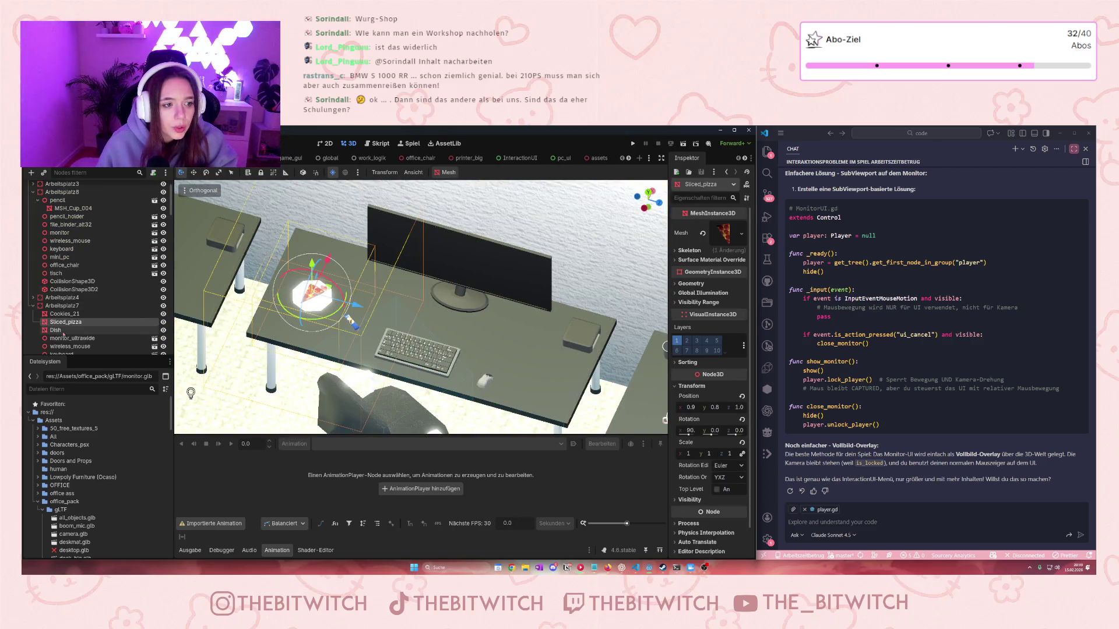
# Select the Soda_13 nested under Sliced_pizza and set its Position x and z to 1
pyautogui.click(37, 322)
pyautogui.click(66, 330)
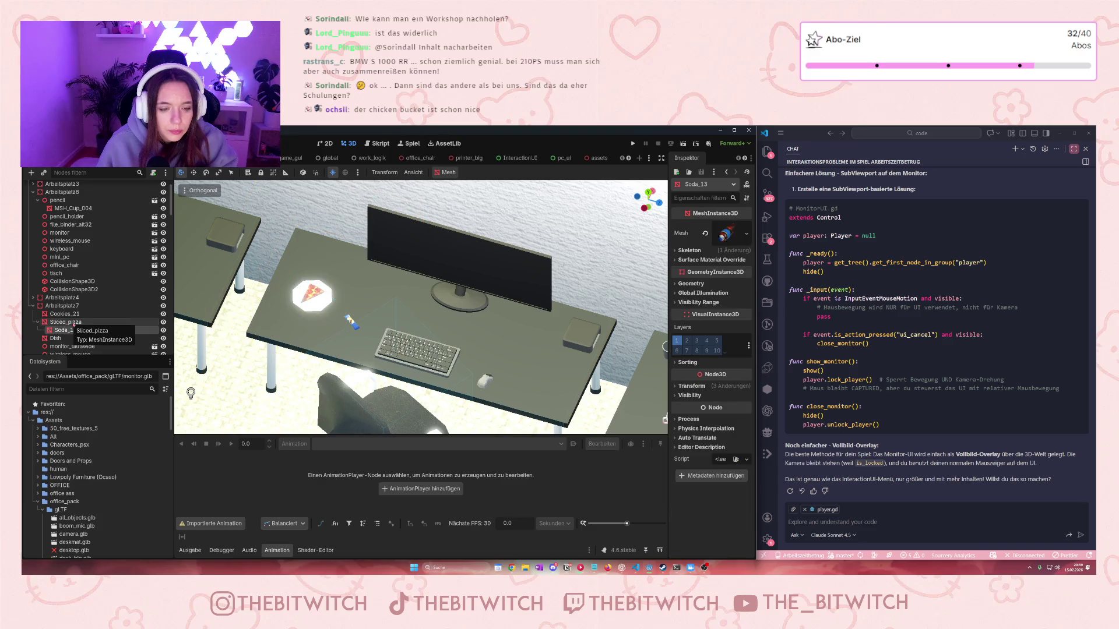
pyautogui.doubleClick(65, 330)
pyautogui.click(691, 386)
pyautogui.scroll(-10, 554, 389)
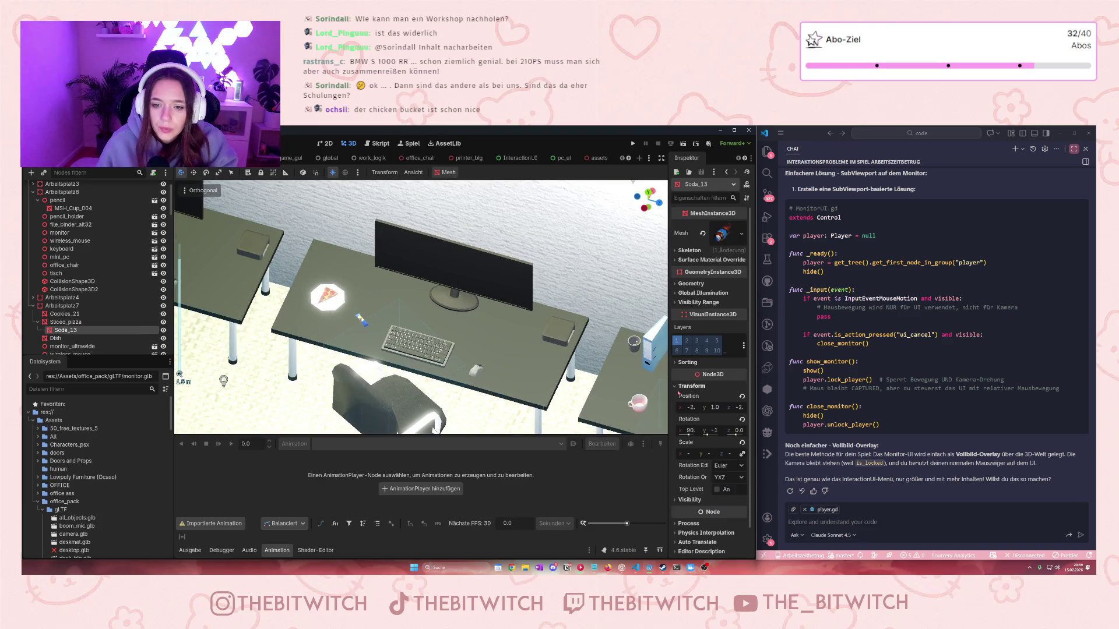
pyautogui.scroll(-15, 556, 380)
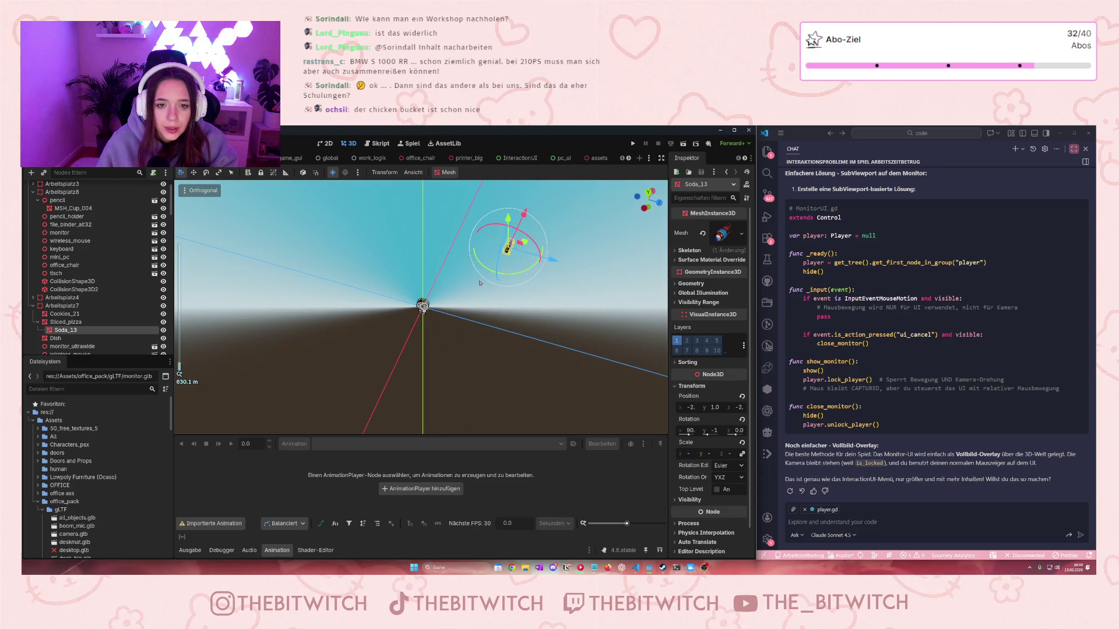
pyautogui.click(691, 407)
pyautogui.write('1')
pyautogui.press('Return')
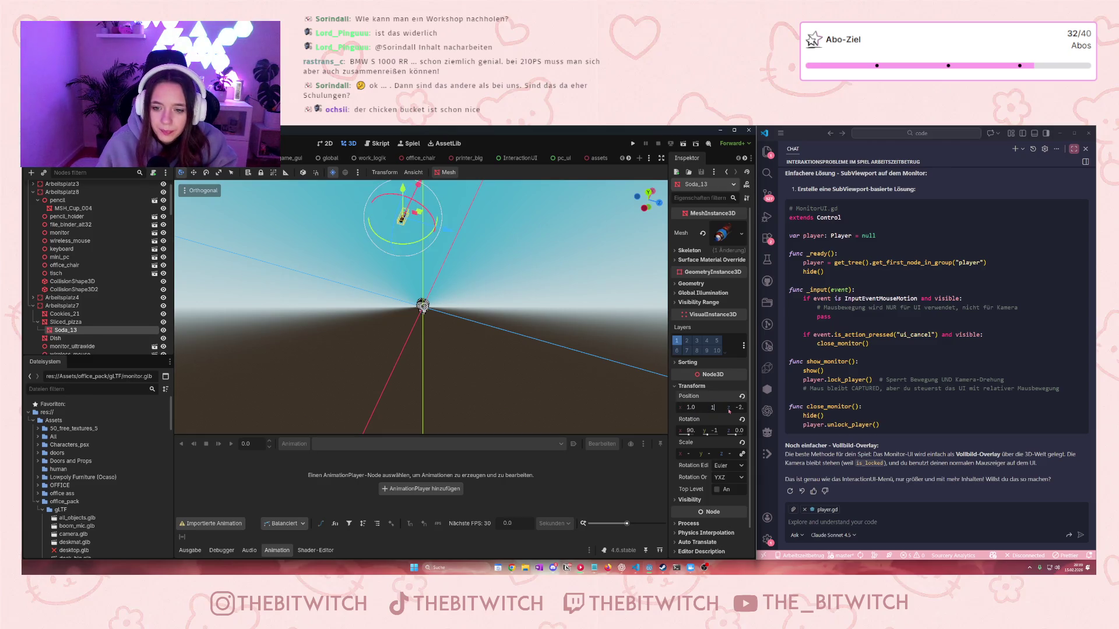
pyautogui.click(739, 407)
pyautogui.write('1')
pyautogui.press('Return')
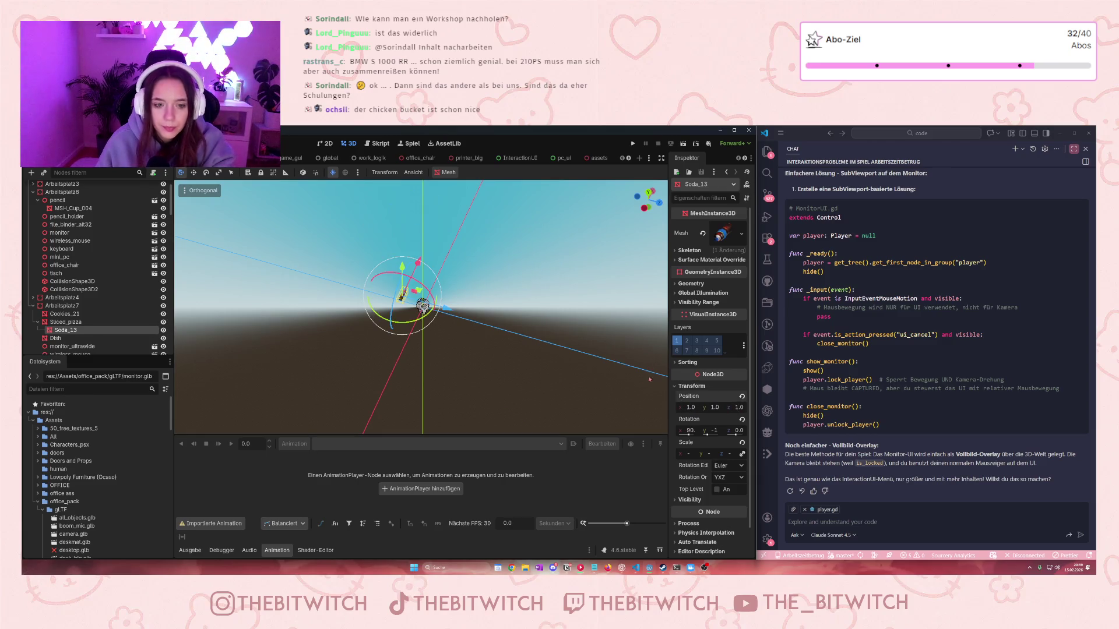
# Move the soda bottle with the gizmo down over the office desk and straighten it
pyautogui.scroll(5, 431, 254)
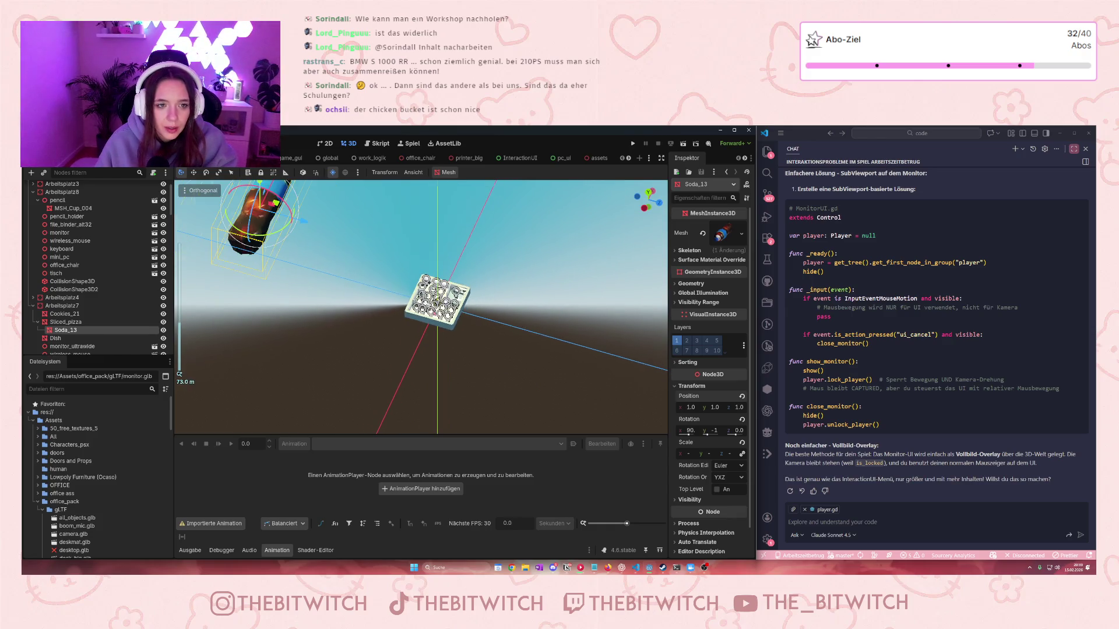
pyautogui.moveTo(301, 220)
pyautogui.mouseDown()
pyautogui.moveTo(443, 280)
pyautogui.moveTo(438, 293)
pyautogui.mouseUp()
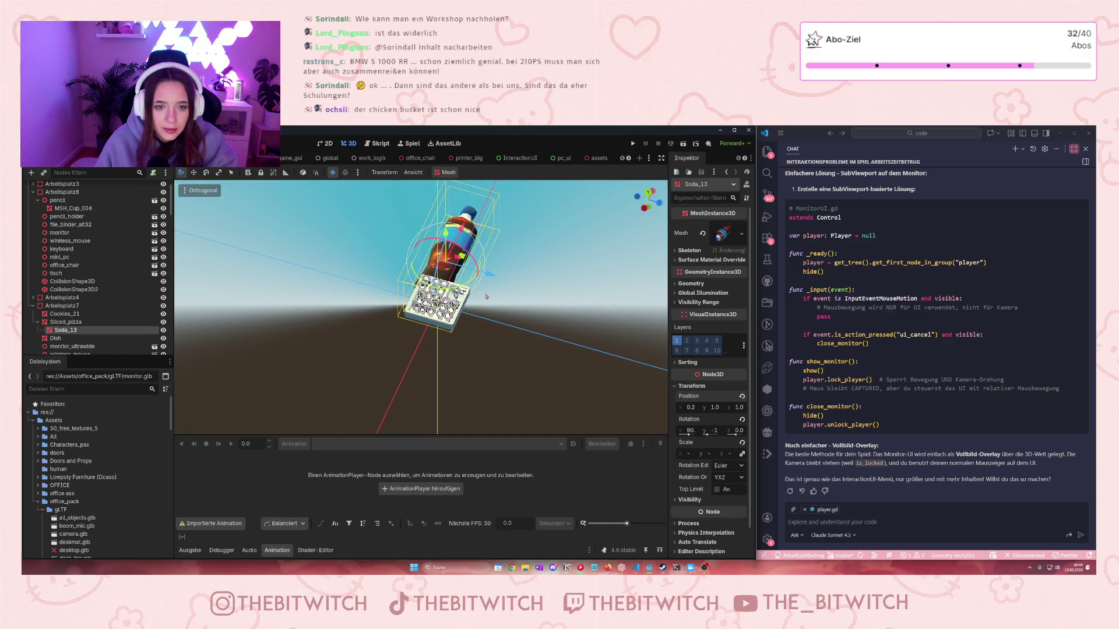
pyautogui.scroll(5, 438, 293)
pyautogui.scroll(-3, 437, 294)
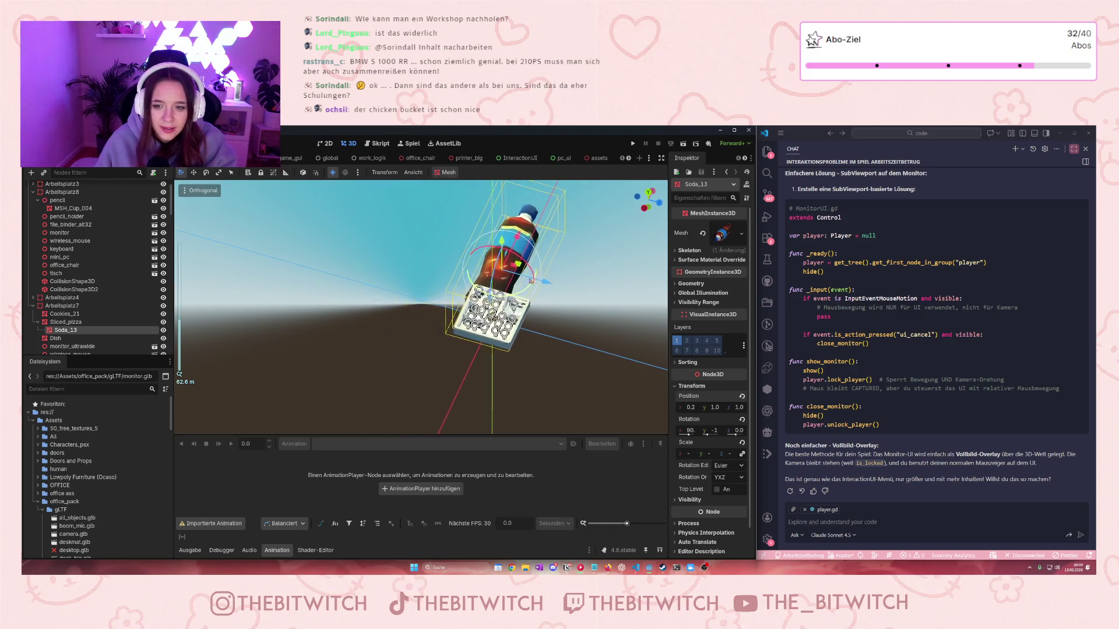
pyautogui.moveTo(532, 231)
pyautogui.mouseDown()
pyautogui.moveTo(500, 346)
pyautogui.moveTo(500, 293)
pyautogui.moveTo(474, 350)
pyautogui.moveTo(497, 343)
pyautogui.mouseUp()
pyautogui.moveTo(486, 274)
pyautogui.mouseDown()
pyautogui.moveTo(487, 251)
pyautogui.moveTo(492, 379)
pyautogui.mouseUp()
pyautogui.scroll(3, 492, 379)
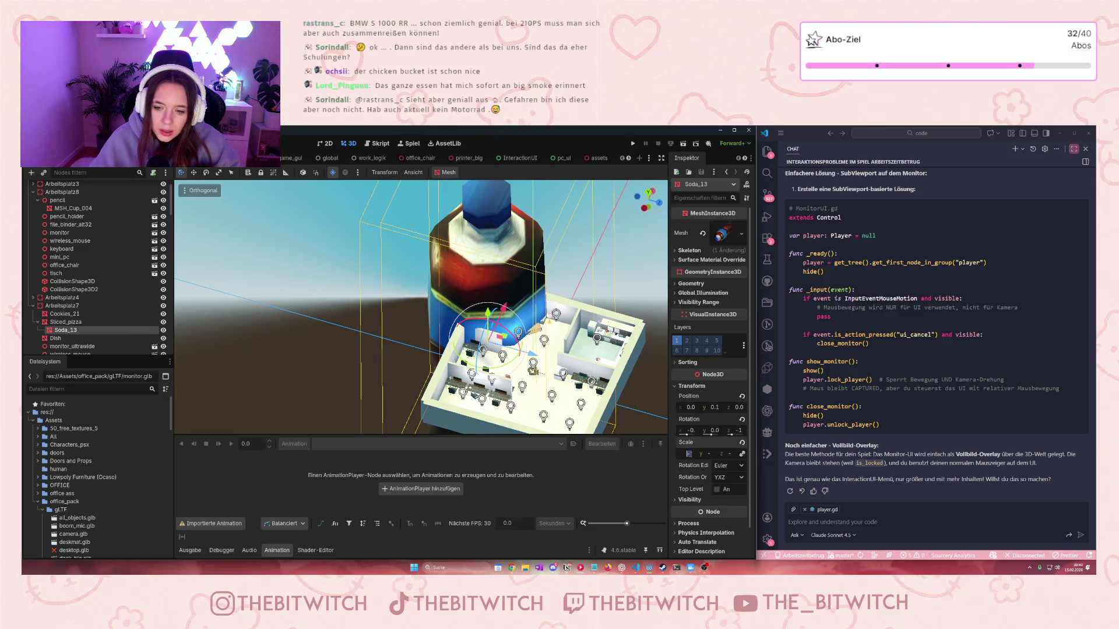
# Adjust the bottle's scale and reparent Soda_13 directly under Arbeitsplatz7
pyautogui.moveTo(702, 463); pyautogui.dragTo(702, 464)
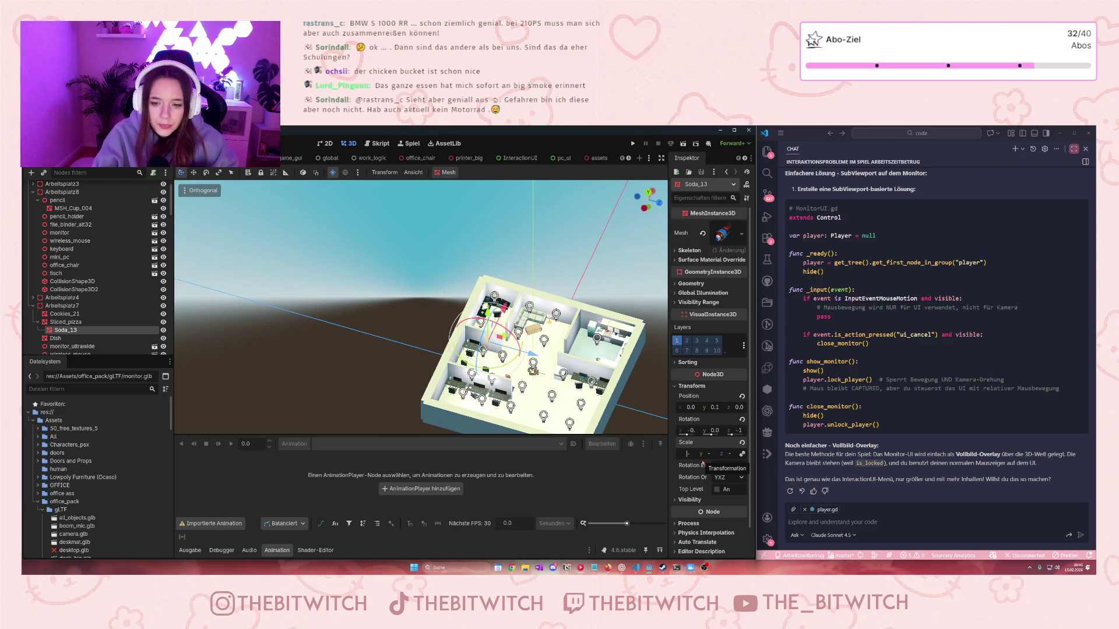
pyautogui.moveTo(65, 330); pyautogui.dragTo(58, 319)
pyautogui.scroll(3, 419, 307)
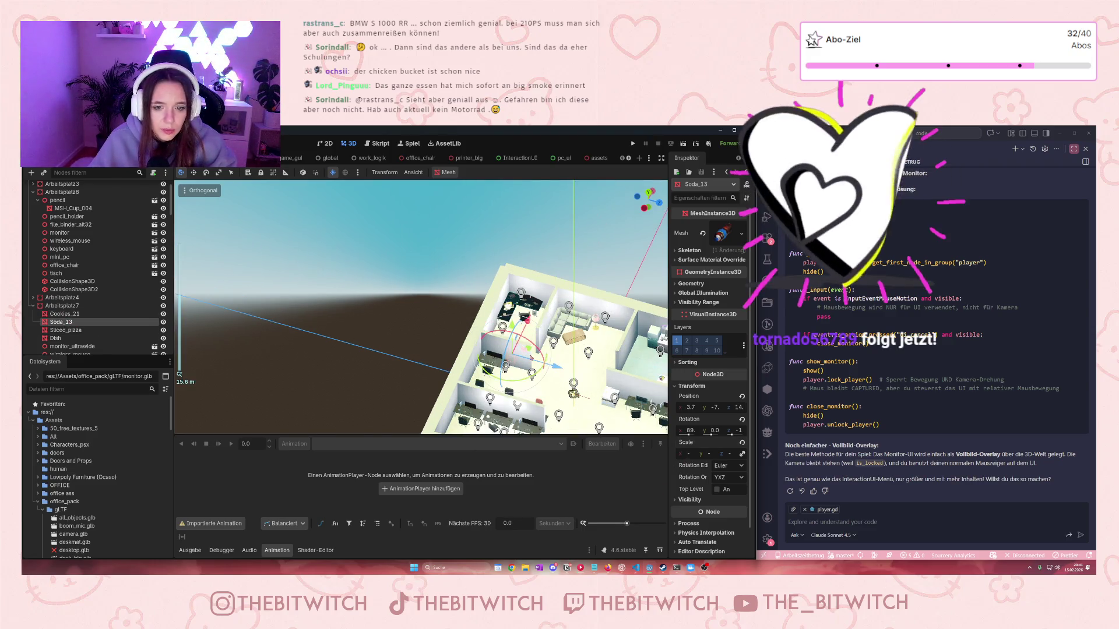
# Reset the Soda_13 bottle's position to X 0, Y 0, Z 0
pyautogui.click(690, 407)
pyautogui.write('0')
pyautogui.press('Tab')
pyautogui.write('0')
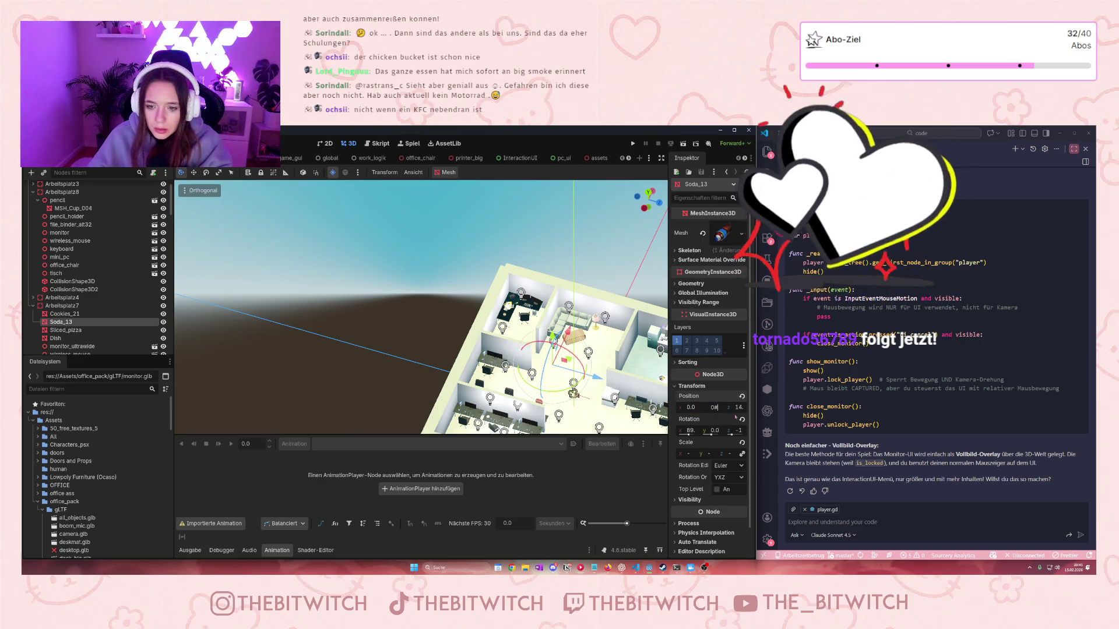
pyautogui.press('Return')
pyautogui.click(738, 407)
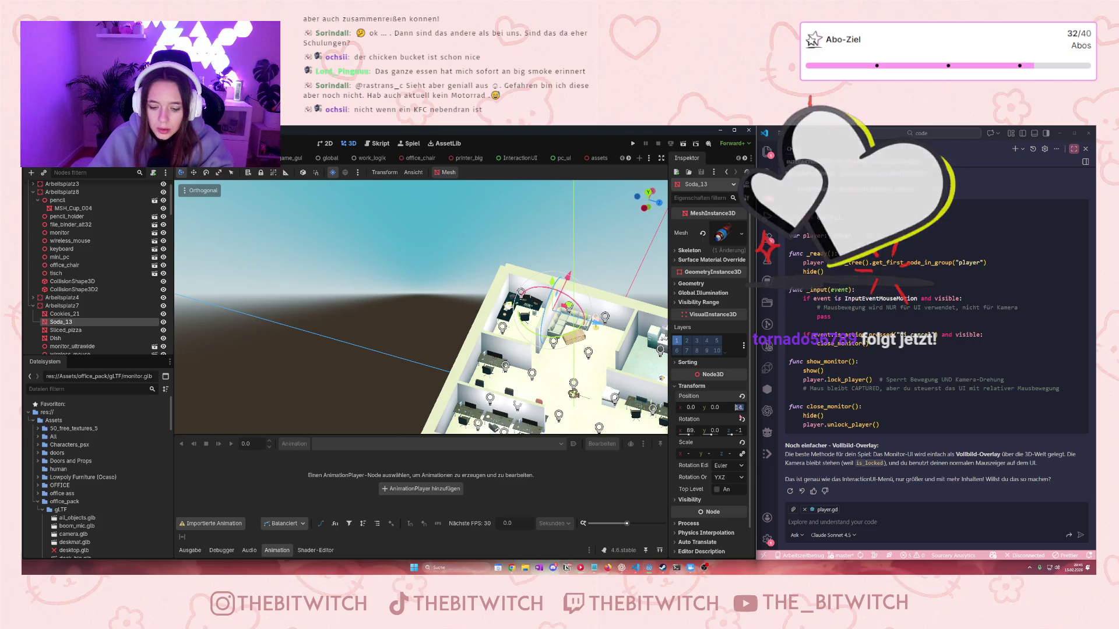
pyautogui.write('0')
pyautogui.press('Return')
# Slide Soda_13 along its X and Z axes onto the Arbeitsplatz7 desk beside the pizza slice
pyautogui.scroll(-3, 503, 410)
pyautogui.scroll(10, 498, 391)
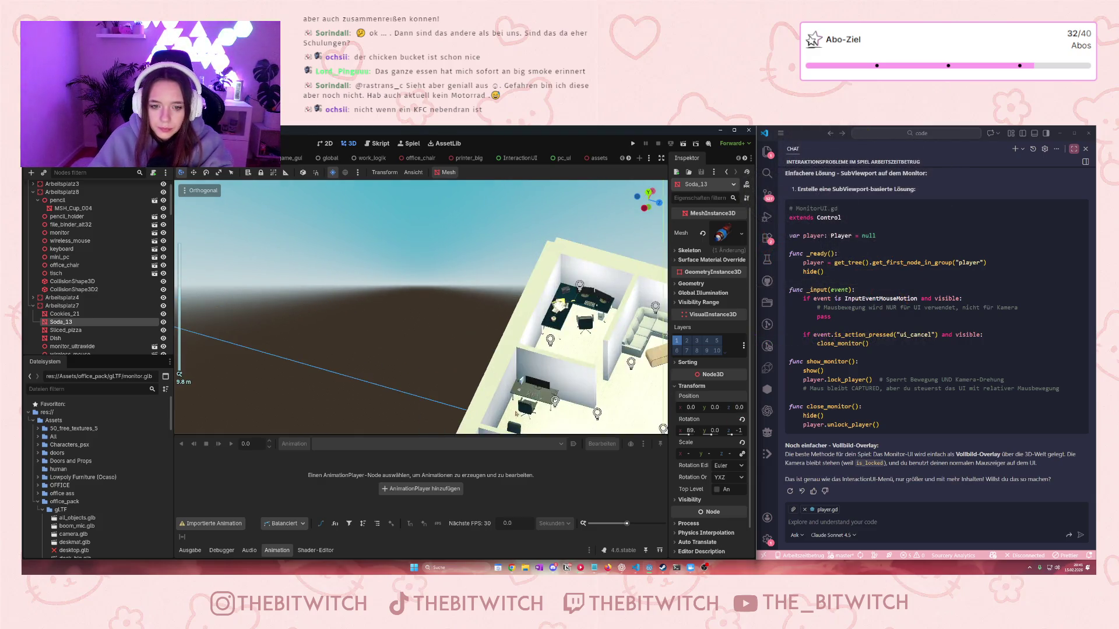
pyautogui.scroll(5, 498, 391)
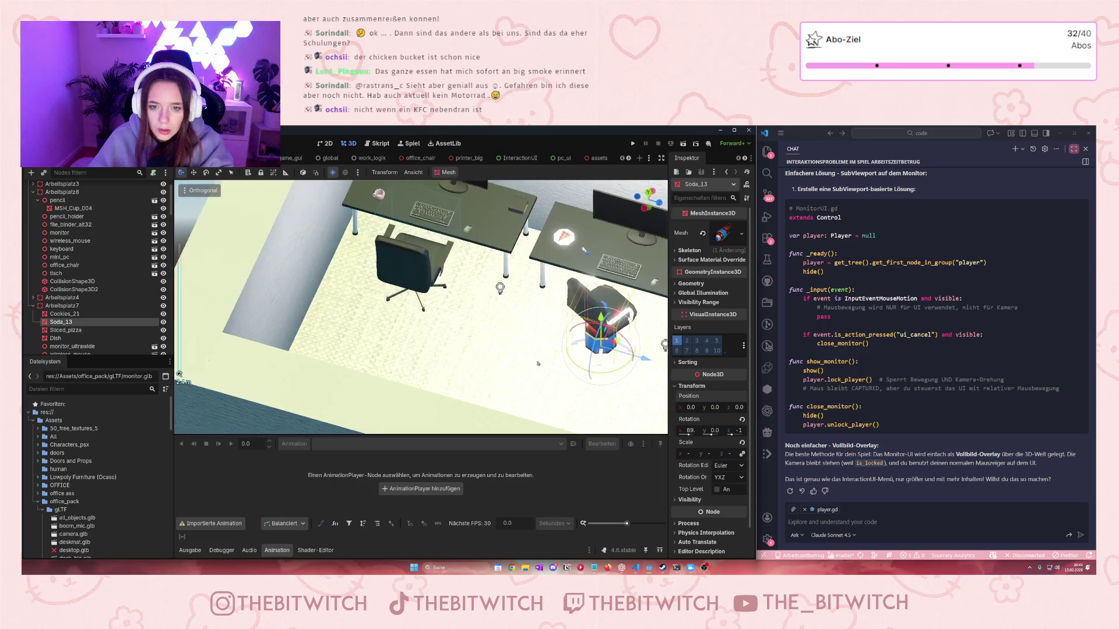
pyautogui.moveTo(457, 333)
pyautogui.mouseDown()
pyautogui.moveTo(508, 297)
pyautogui.moveTo(502, 224)
pyautogui.mouseUp()
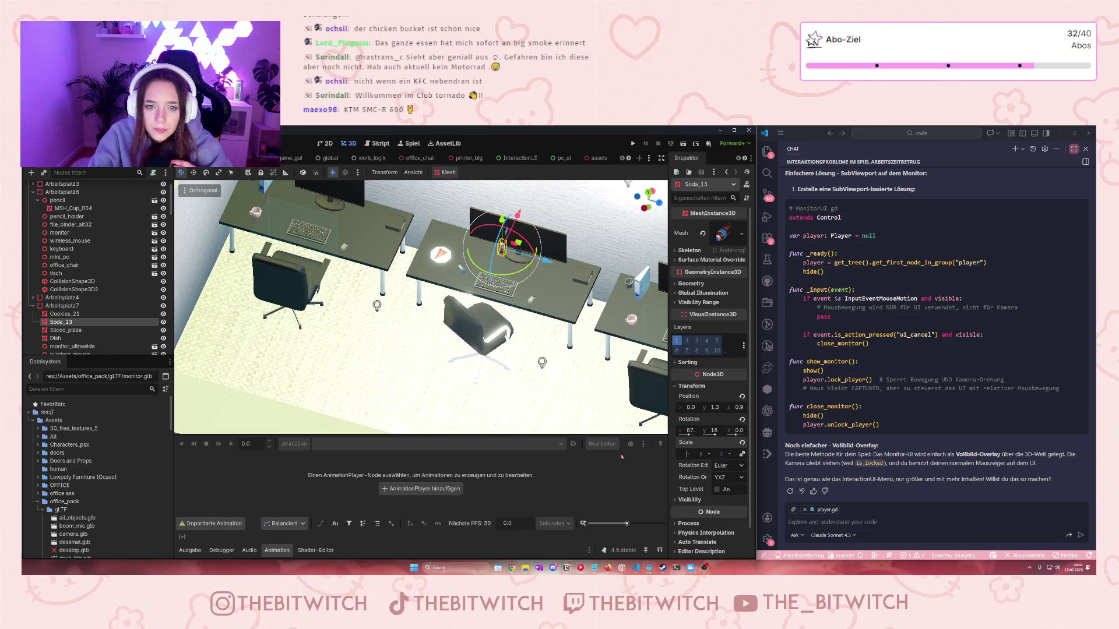
pyautogui.scroll(3, 573, 244)
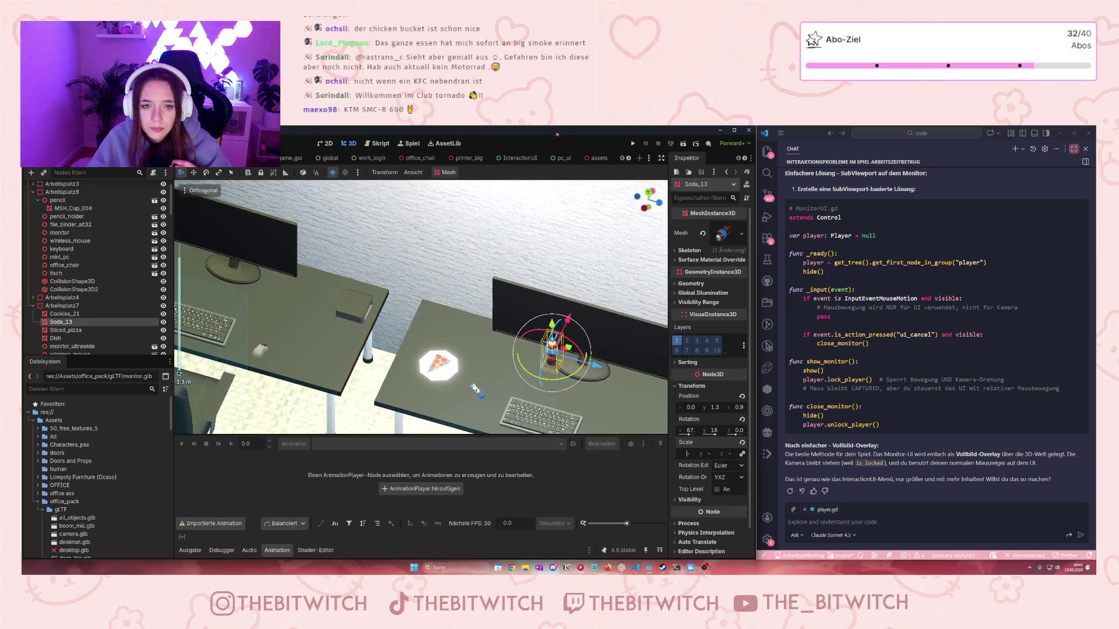
pyautogui.moveTo(568, 319)
pyautogui.mouseDown()
pyautogui.moveTo(483, 296)
pyautogui.moveTo(467, 309)
pyautogui.moveTo(468, 337)
pyautogui.mouseUp()
pyautogui.moveTo(513, 380)
pyautogui.mouseDown()
pyautogui.moveTo(538, 382)
pyautogui.moveTo(516, 348)
pyautogui.mouseUp()
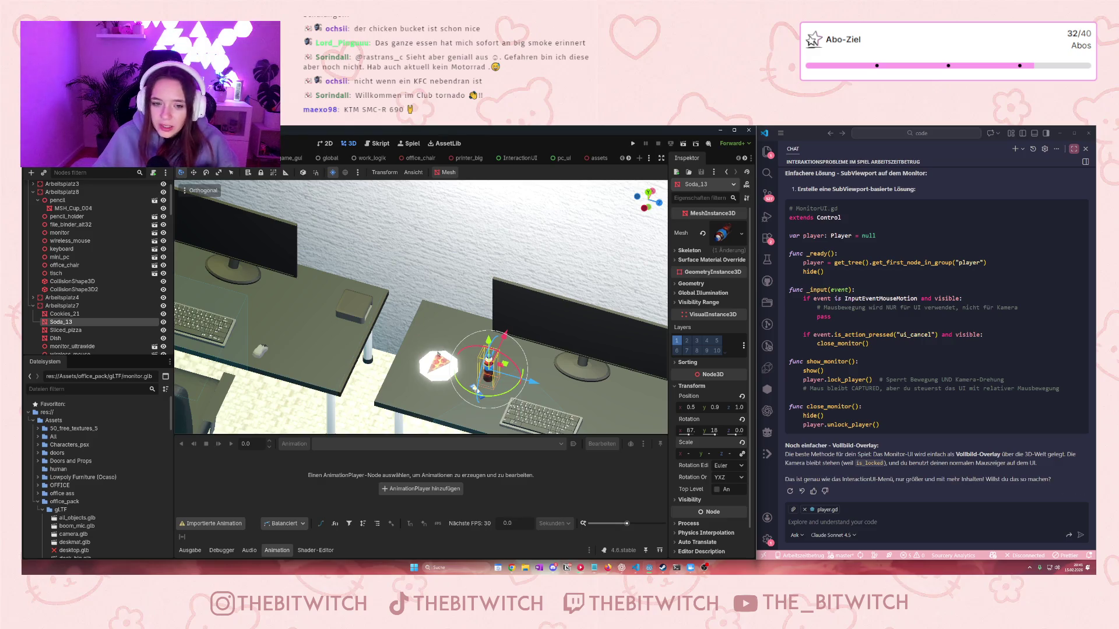
pyautogui.scroll(-3, 466, 373)
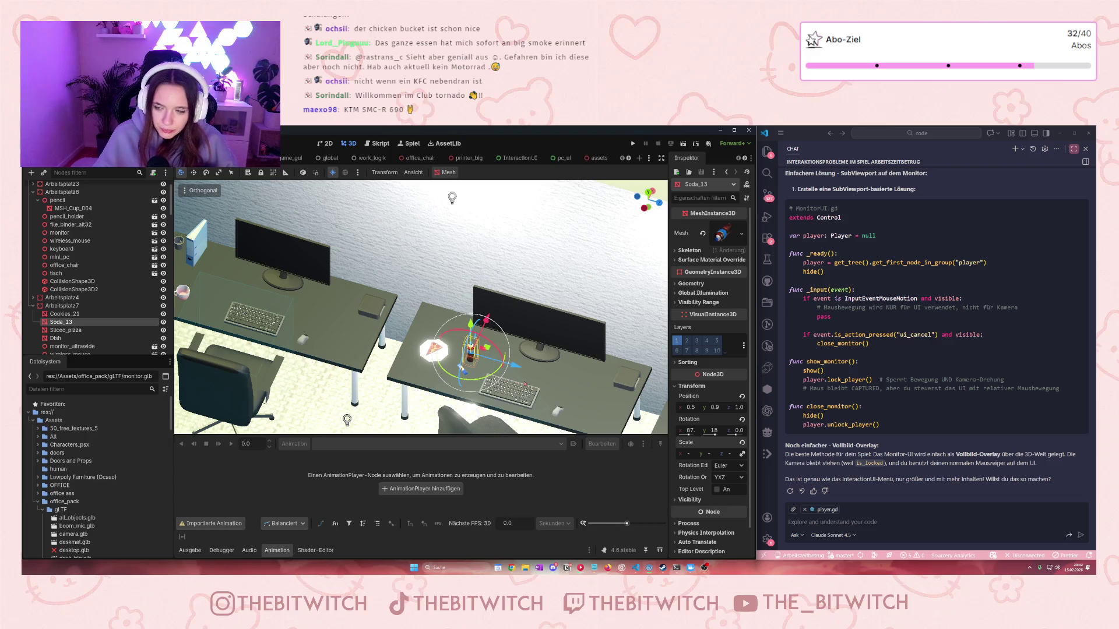
pyautogui.scroll(-2, 461, 368)
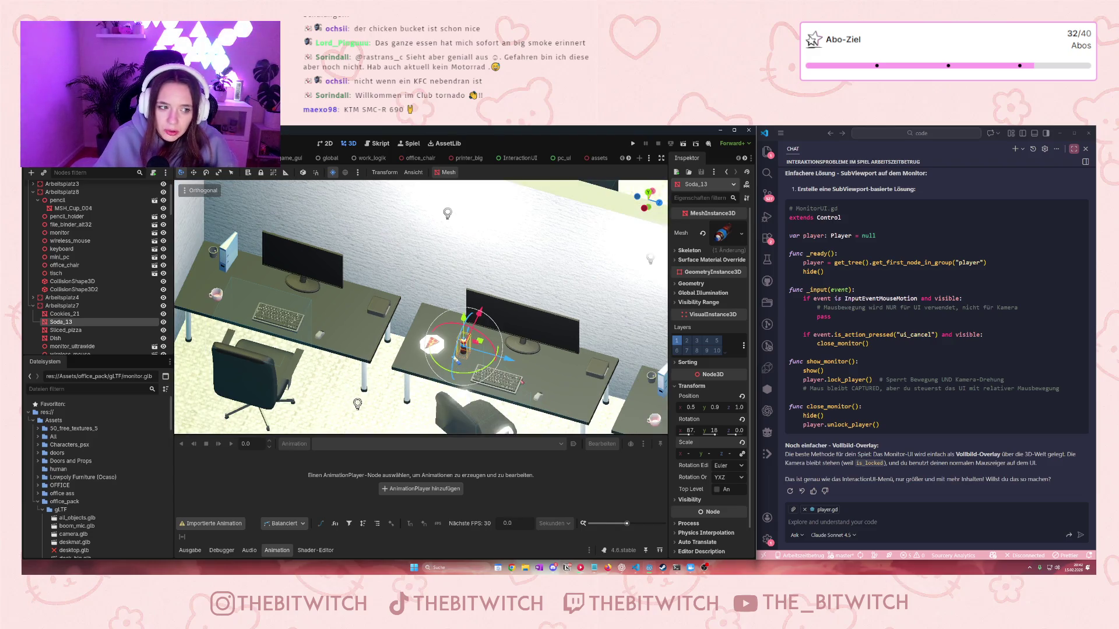
pyautogui.moveTo(515, 390); pyautogui.dragTo(532, 315)
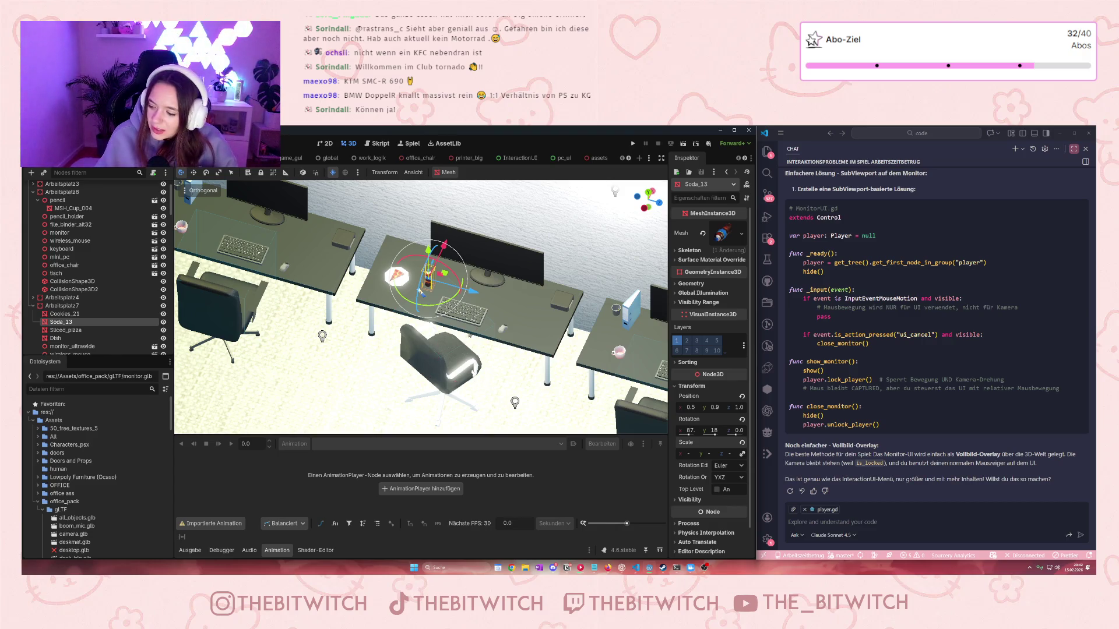
pyautogui.press('d')
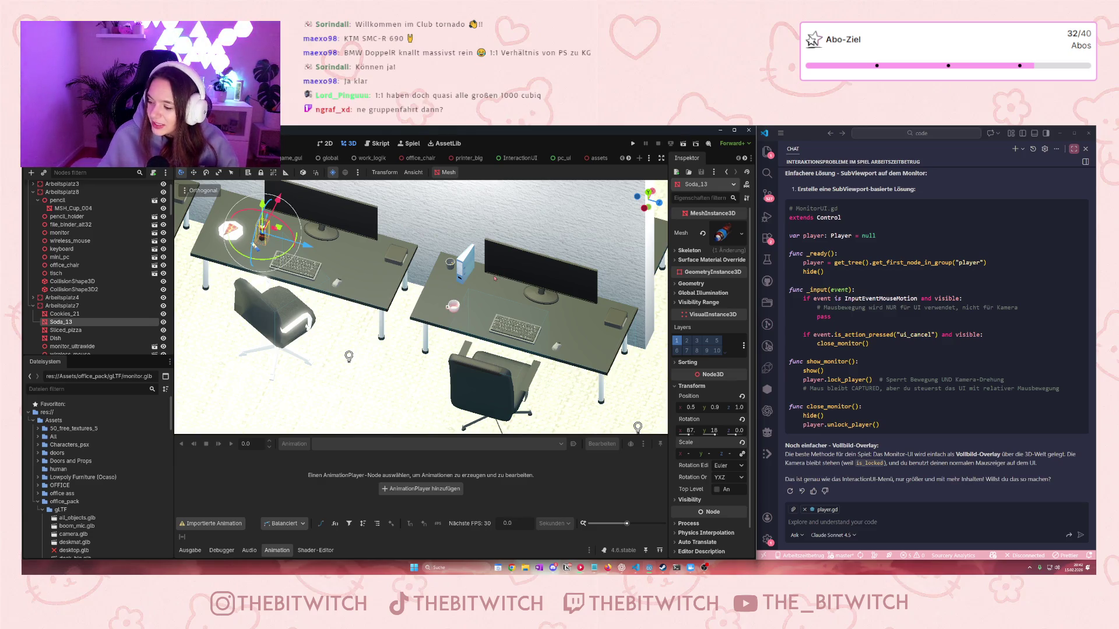
pyautogui.scroll(3, 367, 280)
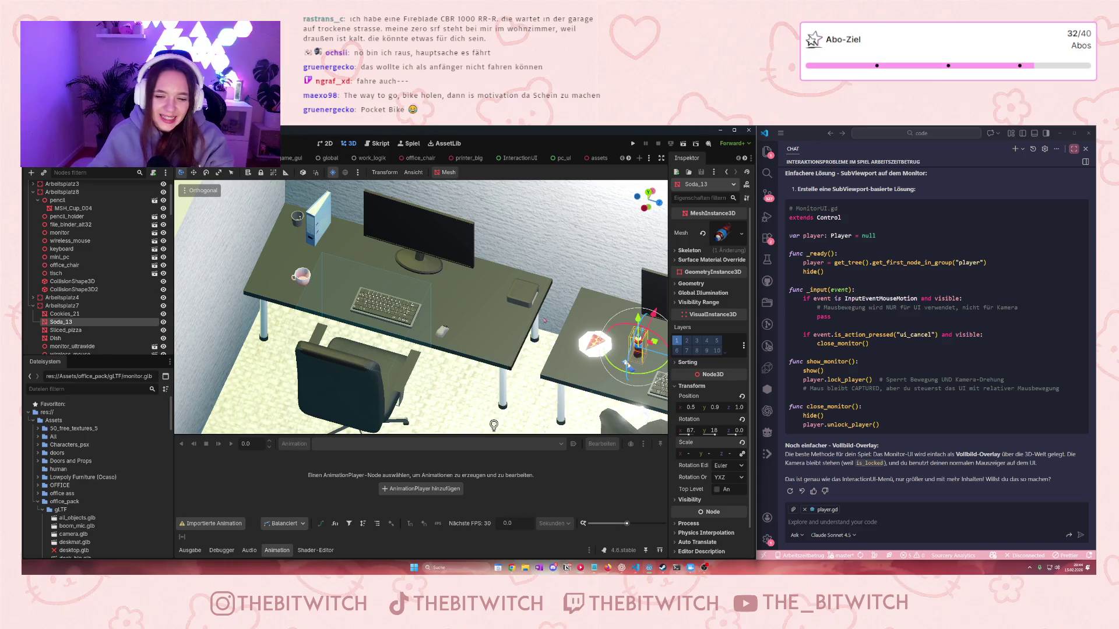
pyautogui.scroll(-3, 545, 320)
# Switch to the assets scene, zoom over its food models, then return to the office level scene
pyautogui.scroll(3, 495, 329)
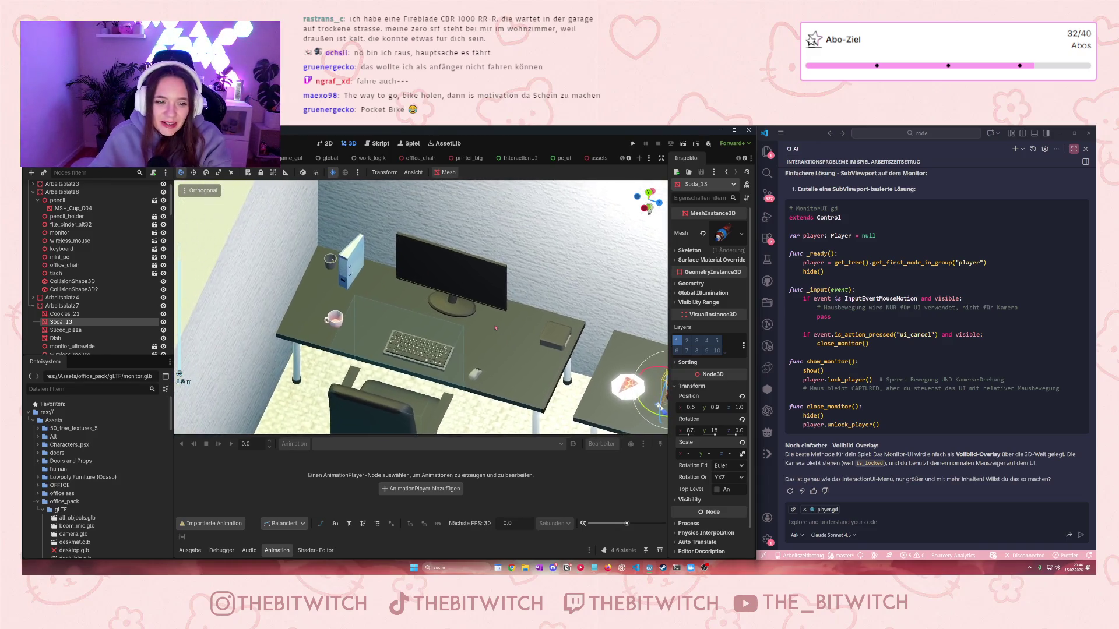
pyautogui.click(592, 158)
pyautogui.scroll(3, 637, 337)
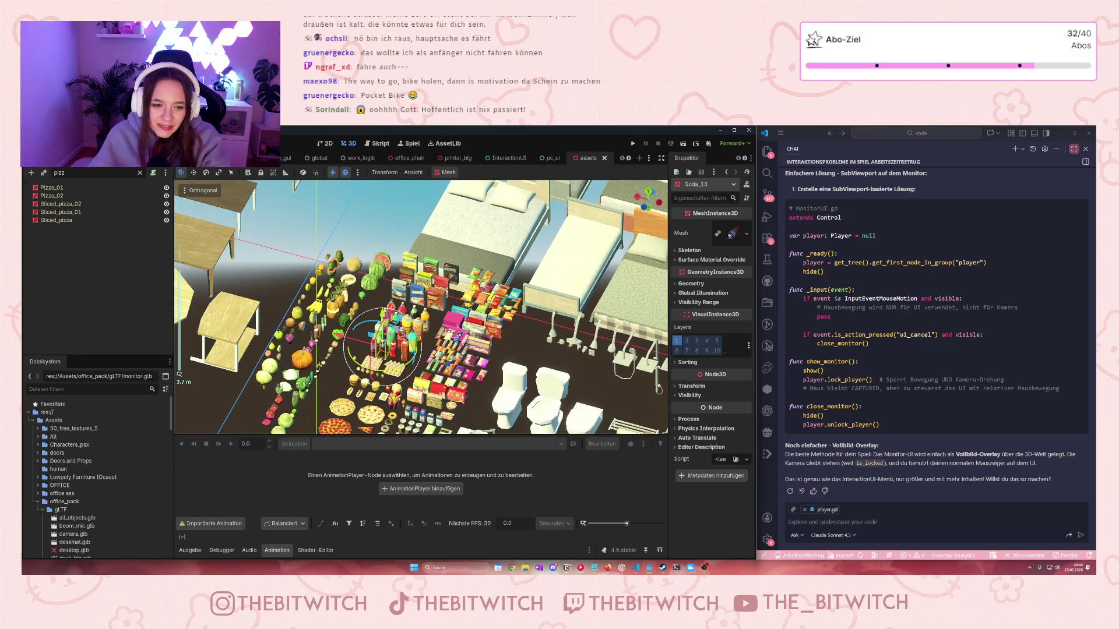
pyautogui.scroll(5, 637, 337)
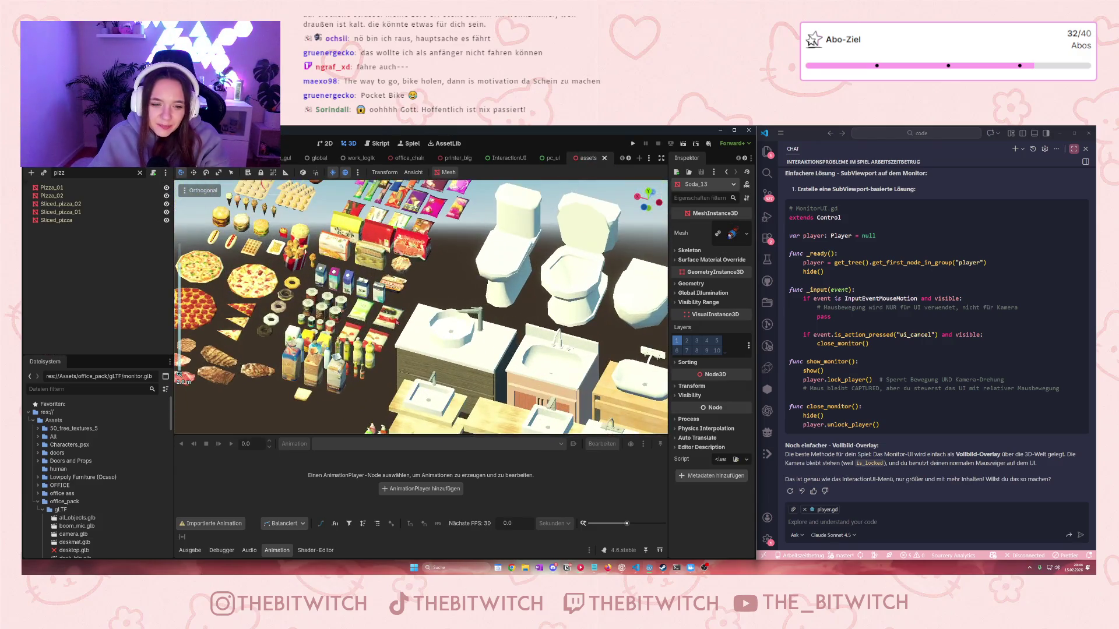
pyautogui.scroll(-5, 420, 307)
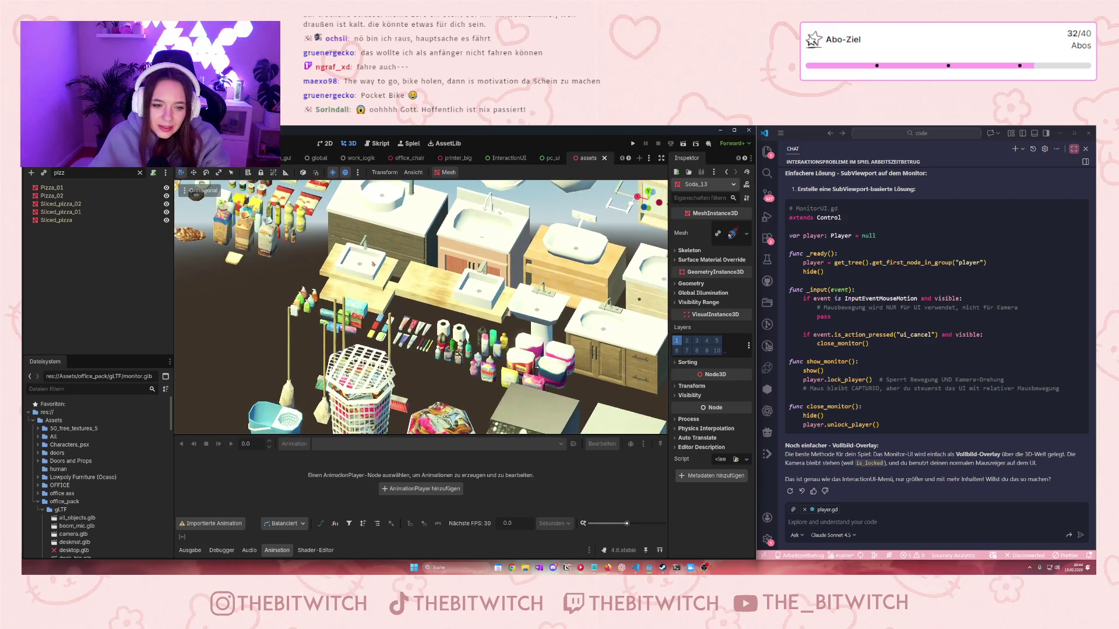
pyautogui.scroll(5, 421, 307)
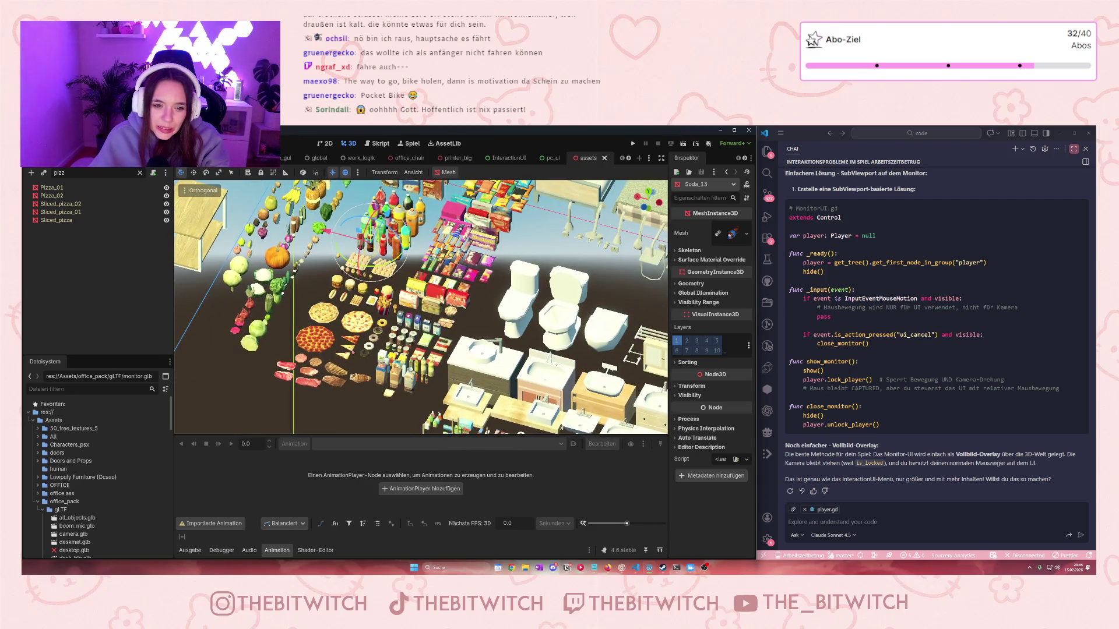
pyautogui.scroll(5, 371, 350)
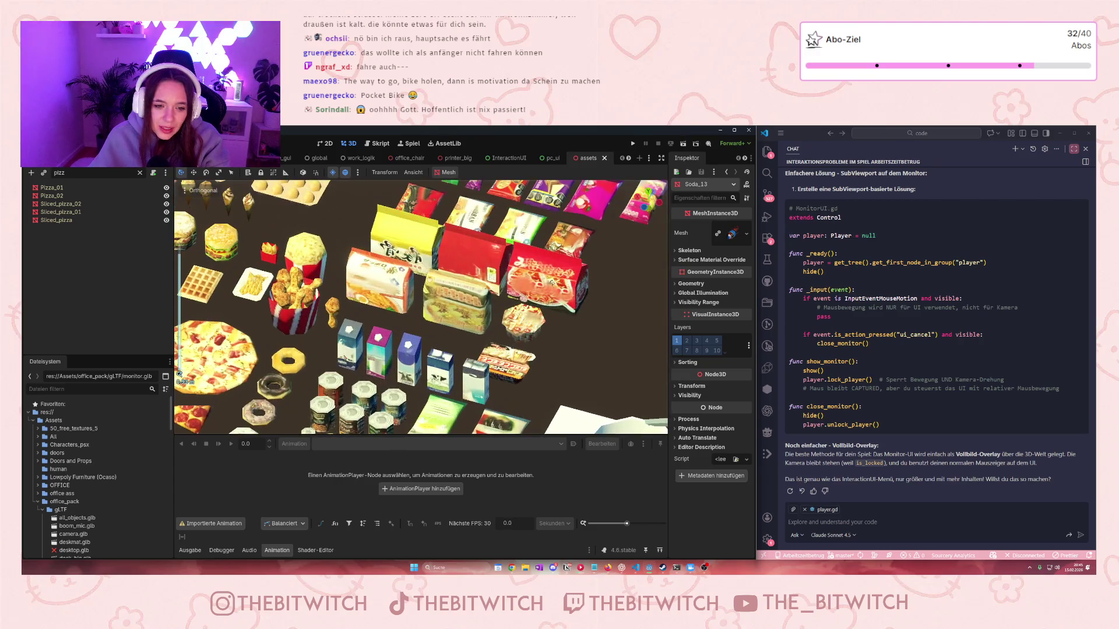
pyautogui.scroll(-8, 371, 350)
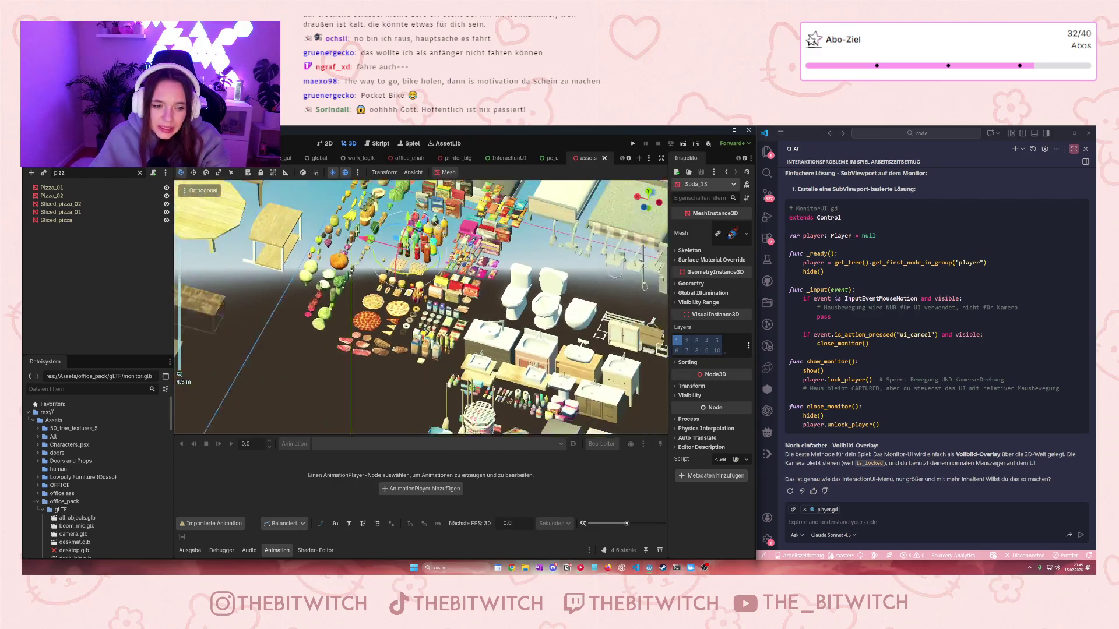
pyautogui.scroll(4, 470, 315)
pyautogui.scroll(-3, 471, 315)
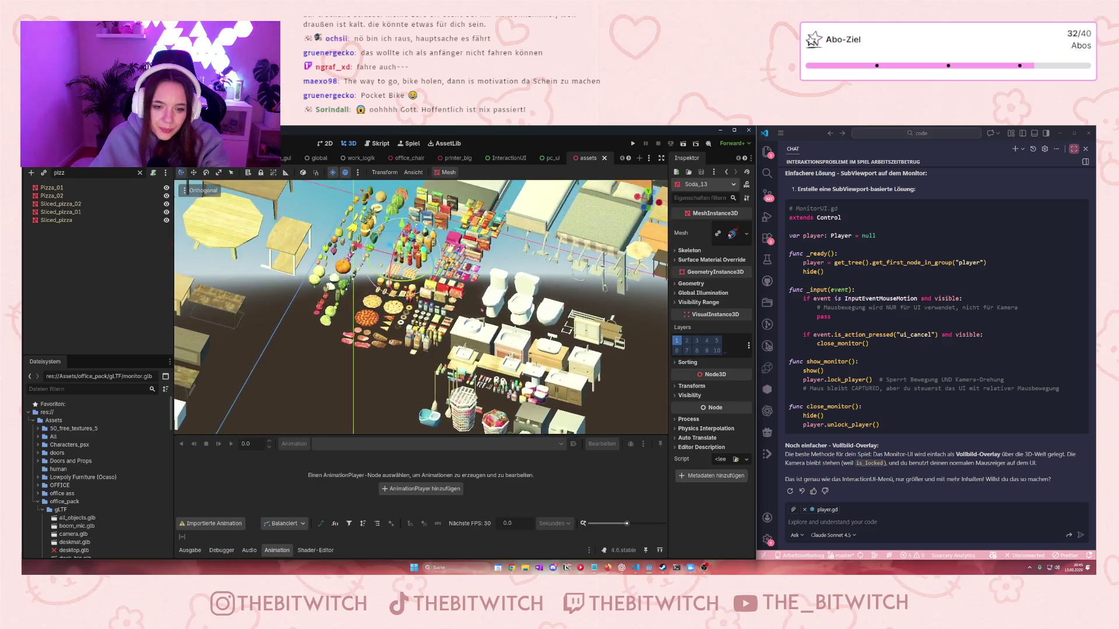
pyautogui.click(250, 158)
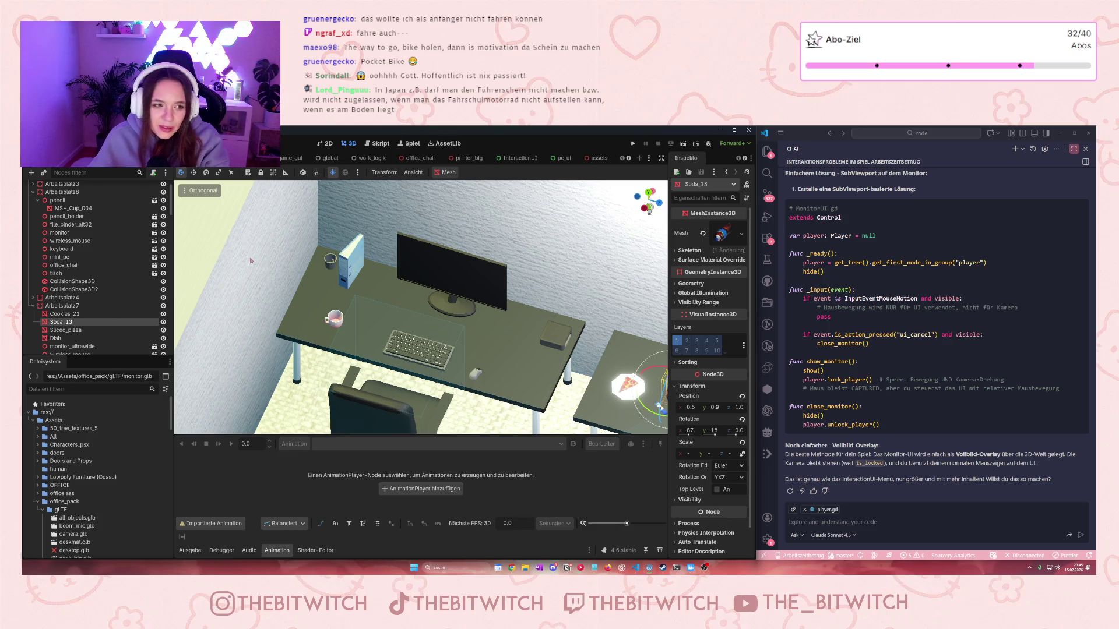
# Select file_binder_alt32 and center the view on its desk with the mug and cup
pyautogui.scroll(-3, 301, 271)
pyautogui.scroll(3, 300, 271)
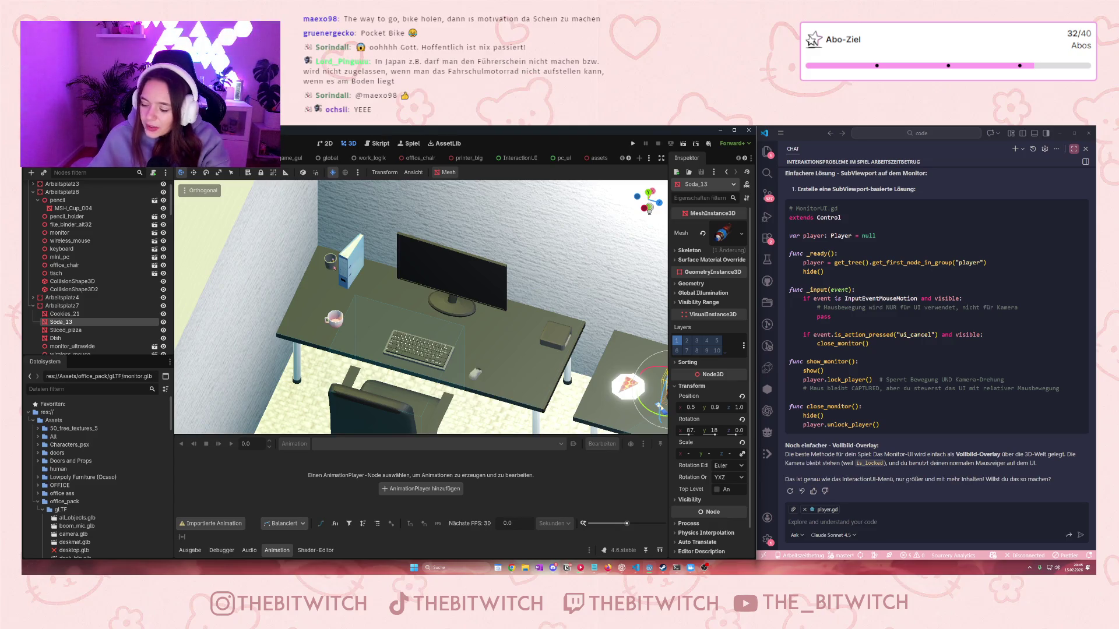
pyautogui.scroll(-3, 319, 269)
pyautogui.scroll(4, 320, 268)
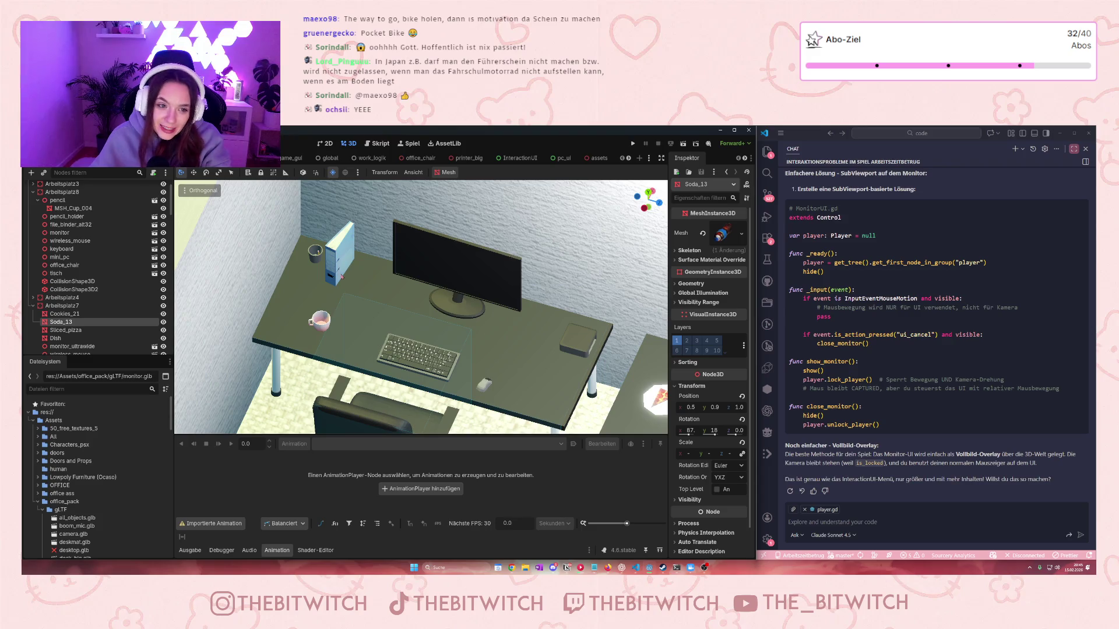
pyautogui.scroll(-2, 341, 278)
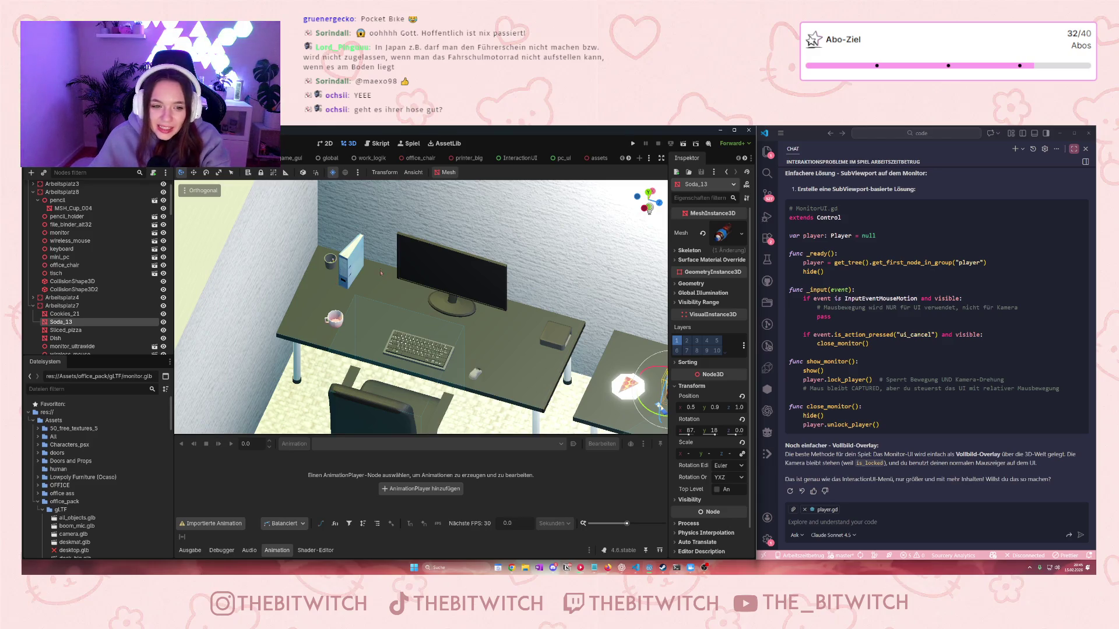
pyautogui.scroll(2, 377, 283)
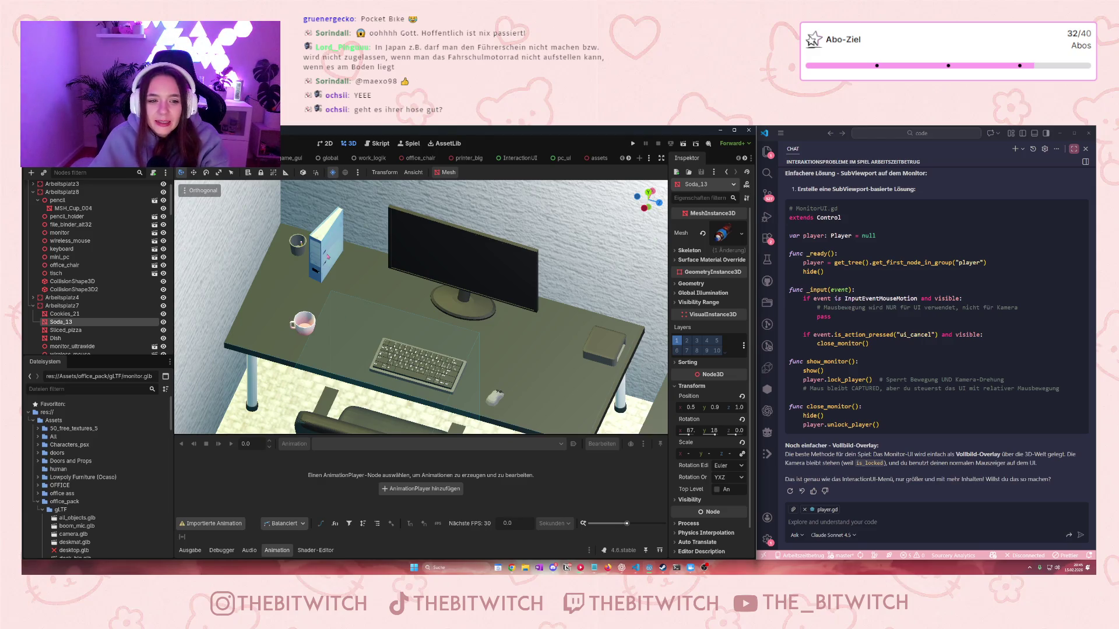
pyautogui.click(328, 257)
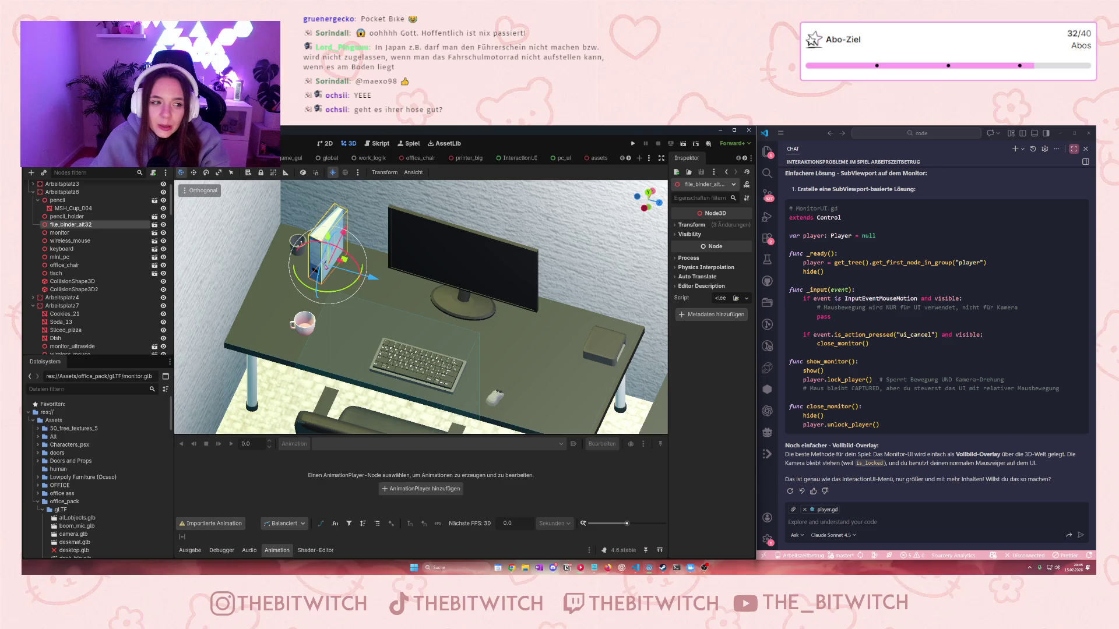
pyautogui.scroll(-8, 336, 284)
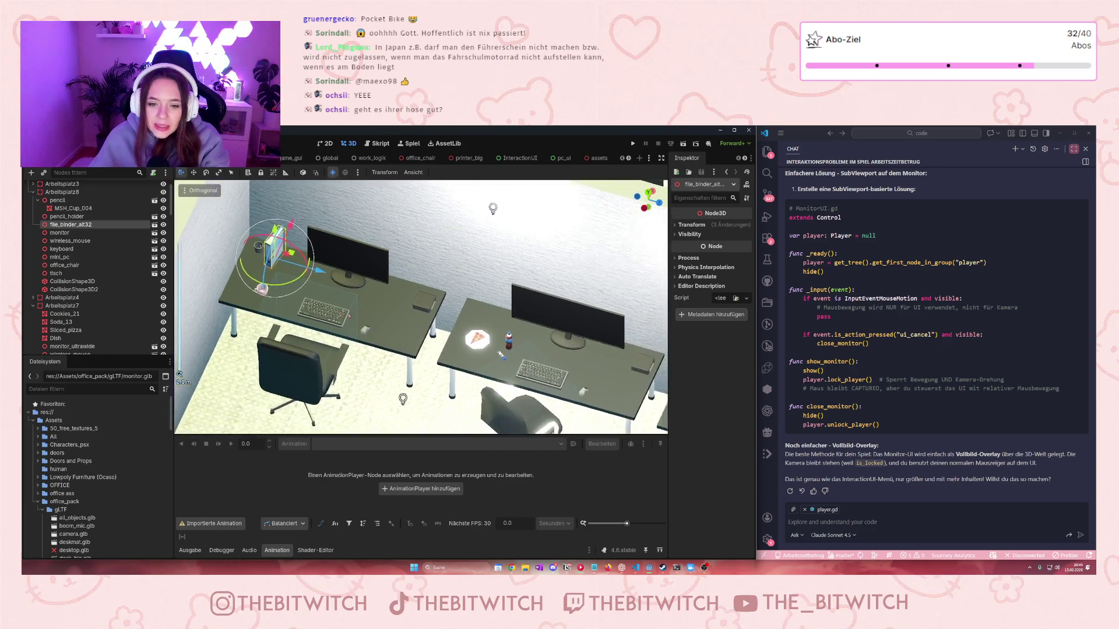
pyautogui.moveTo(438, 354); pyautogui.dragTo(357, 333)
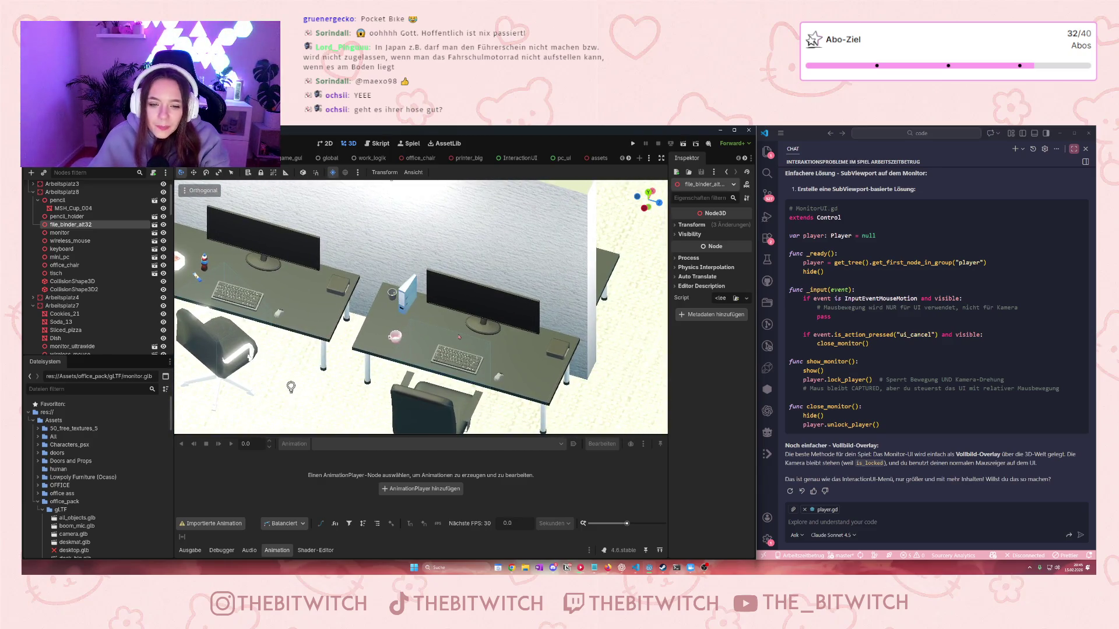
pyautogui.scroll(5, 459, 337)
pyautogui.moveTo(507, 348); pyautogui.dragTo(491, 353)
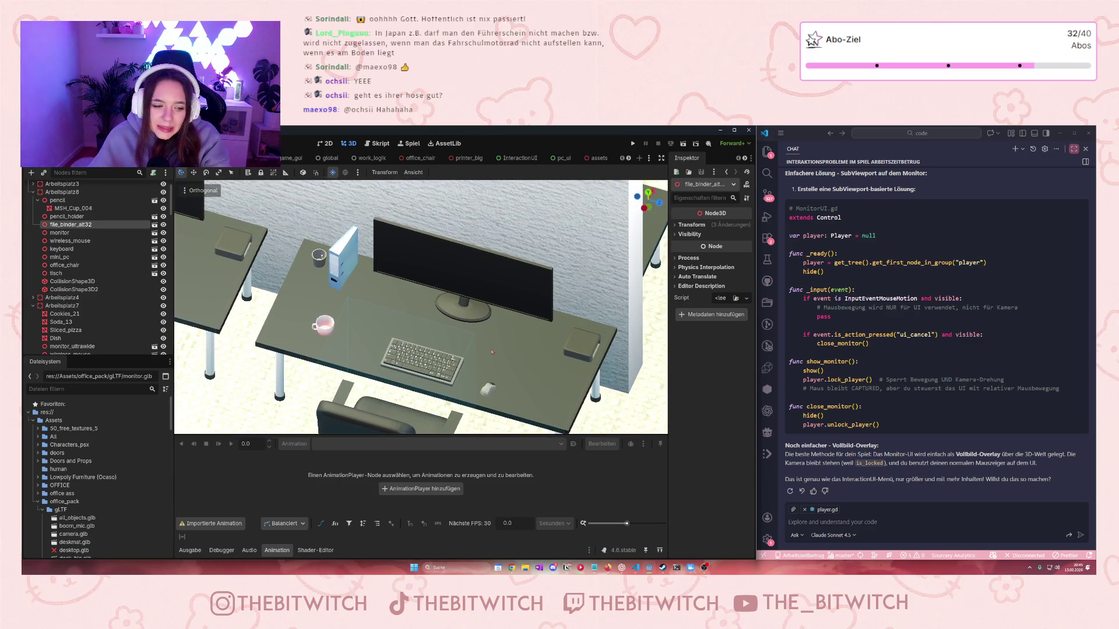
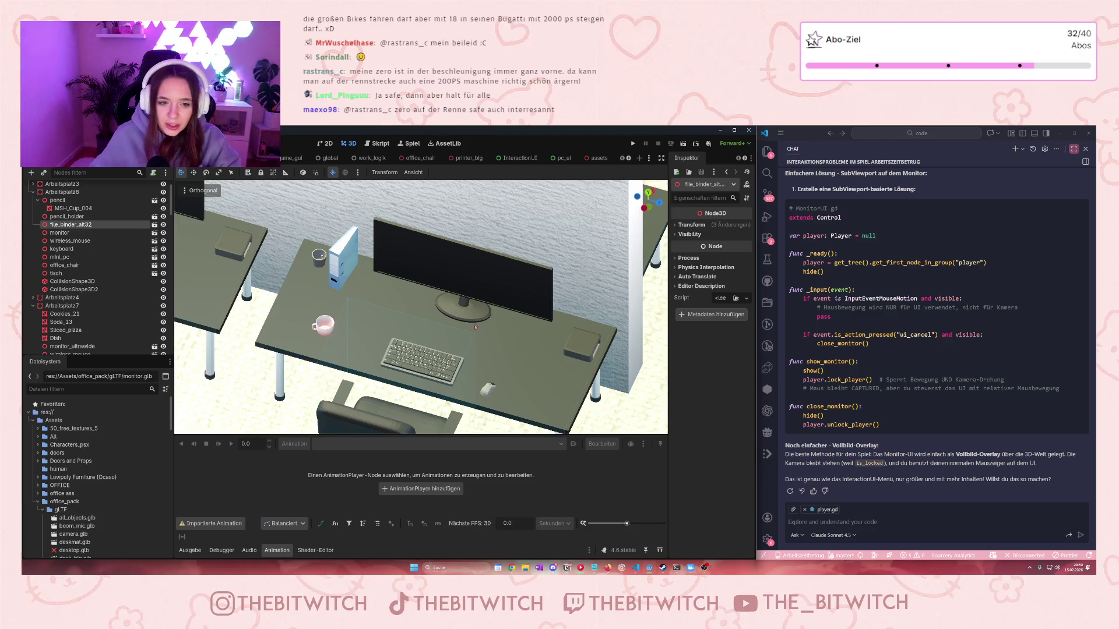
# Fly over the desks in the assets scene, from the pizza desk to an overhead view
pyautogui.scroll(-5, 476, 327)
pyautogui.scroll(5, 231, 293)
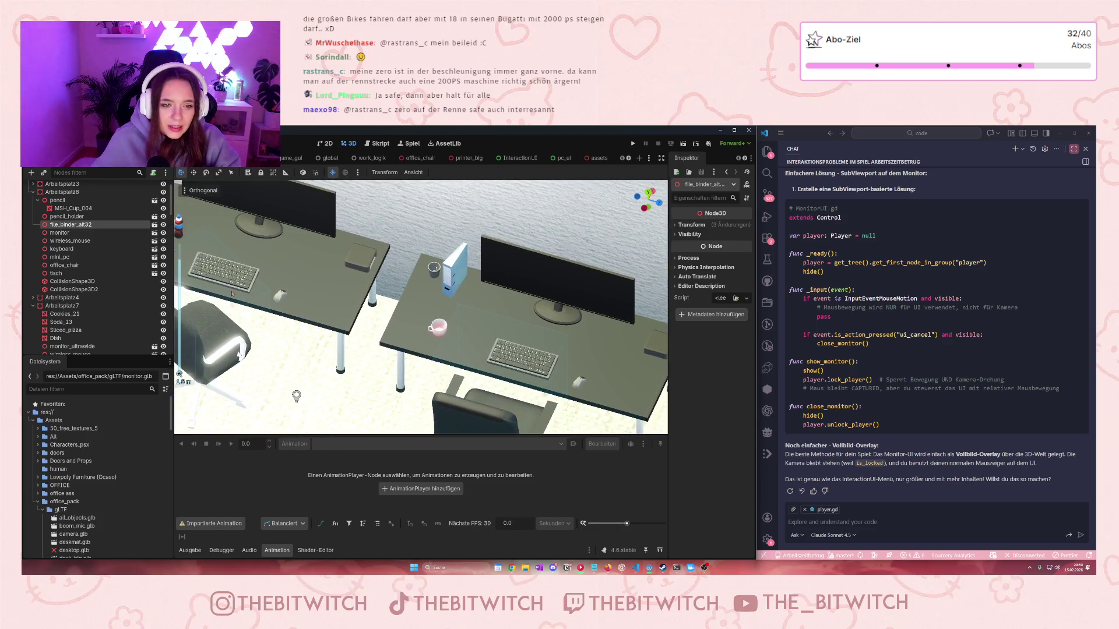
pyautogui.press('a')
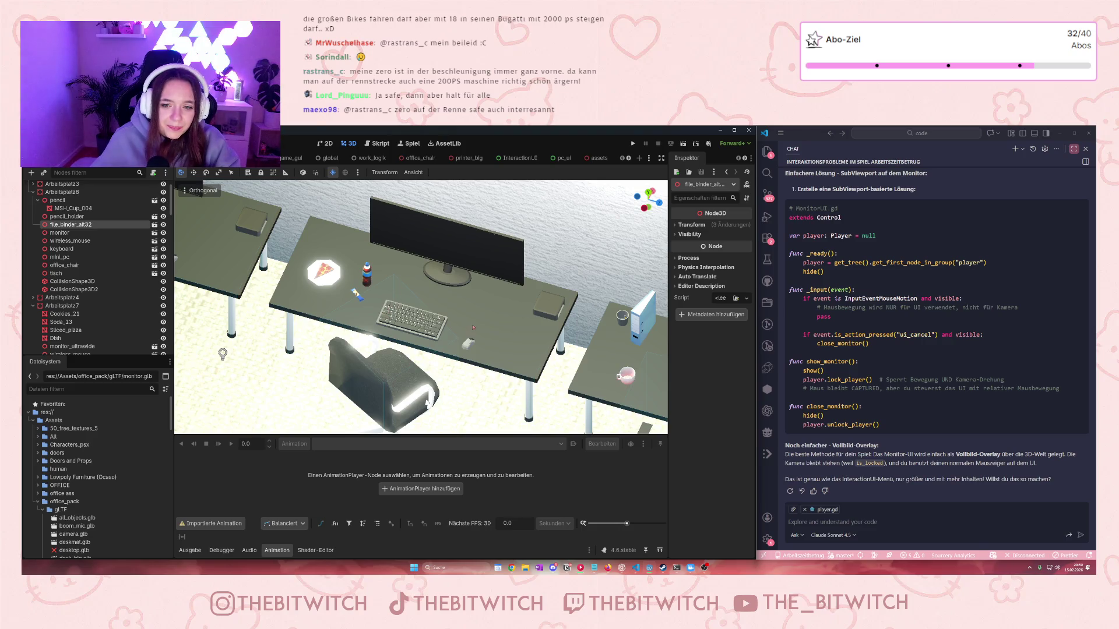
pyautogui.press('d')
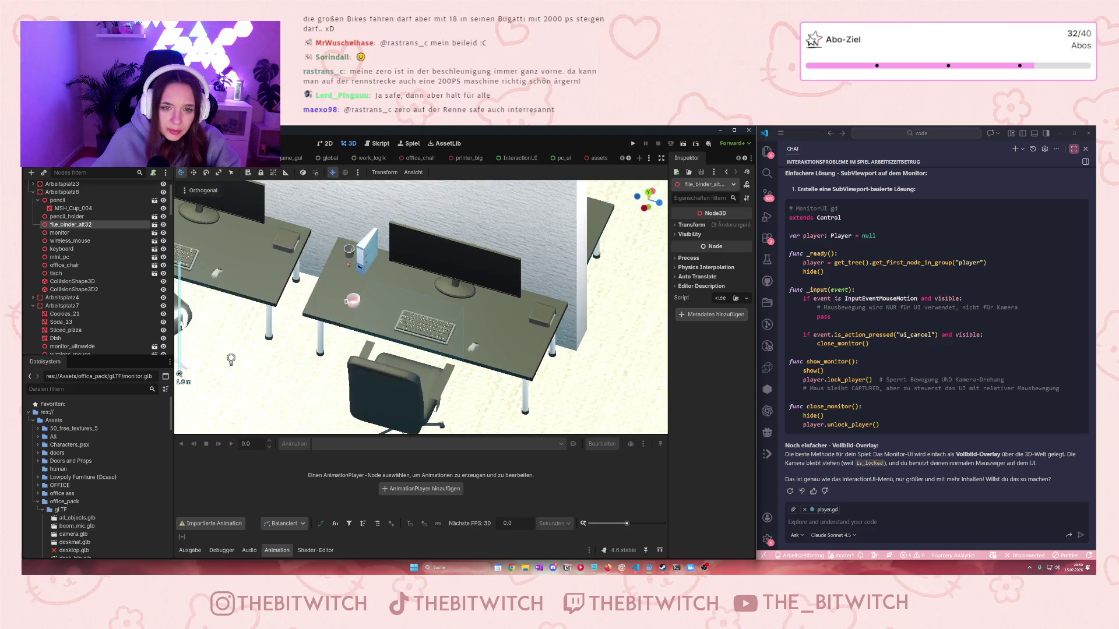
pyautogui.scroll(-3, 421, 307)
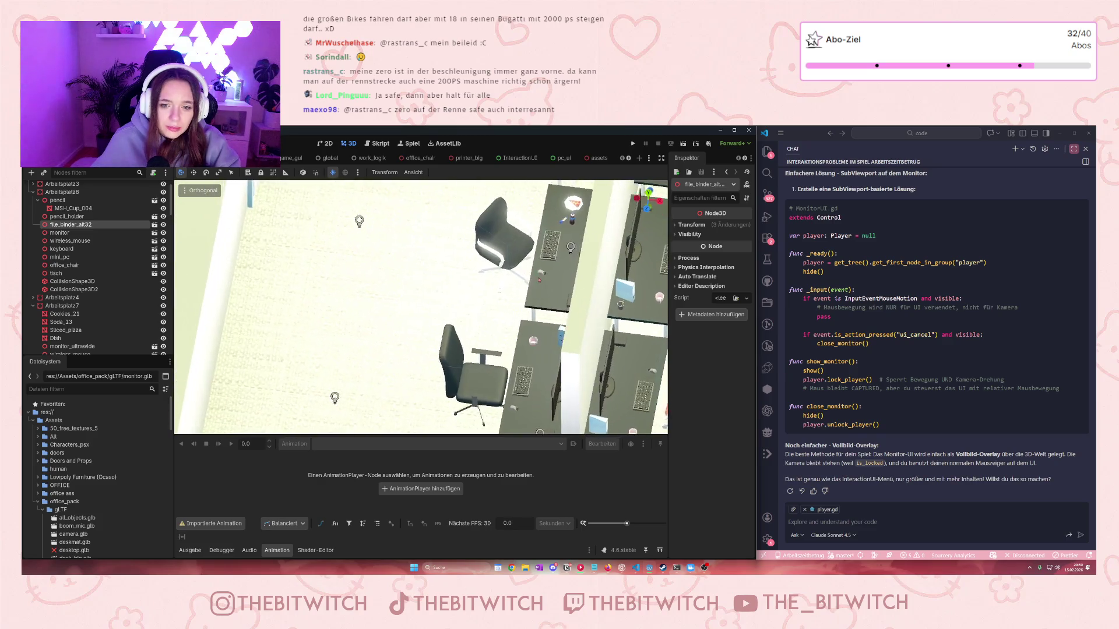
pyautogui.press('w')
pyautogui.press('w')
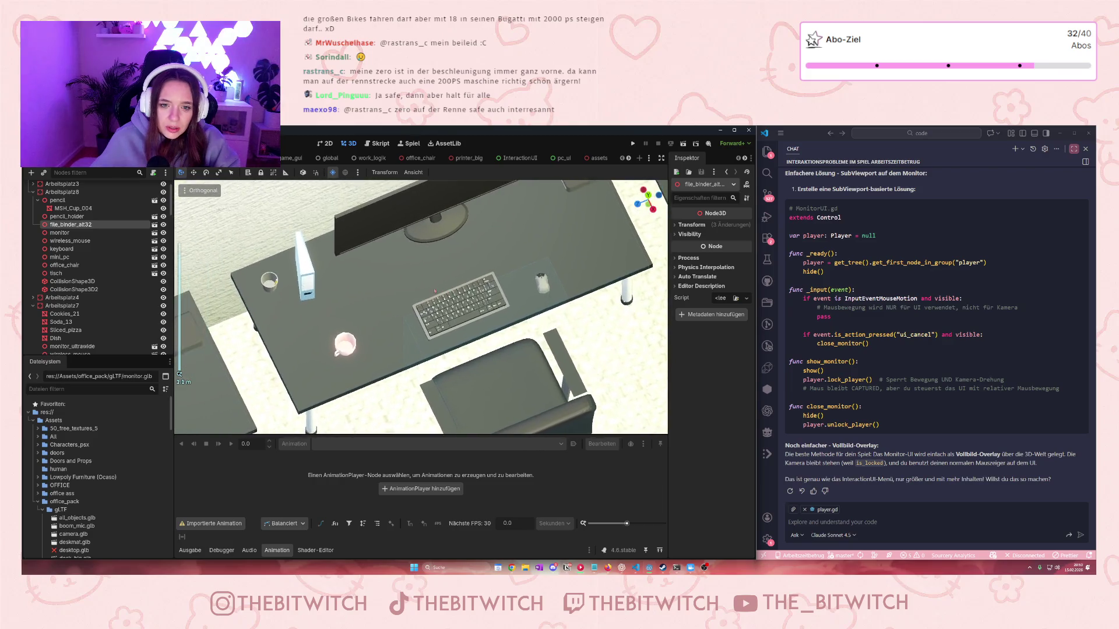
# Survey the appliances, beds and snacks, then bring up the itch.io door assets page
pyautogui.moveTo(424, 305); pyautogui.dragTo(419, 254)
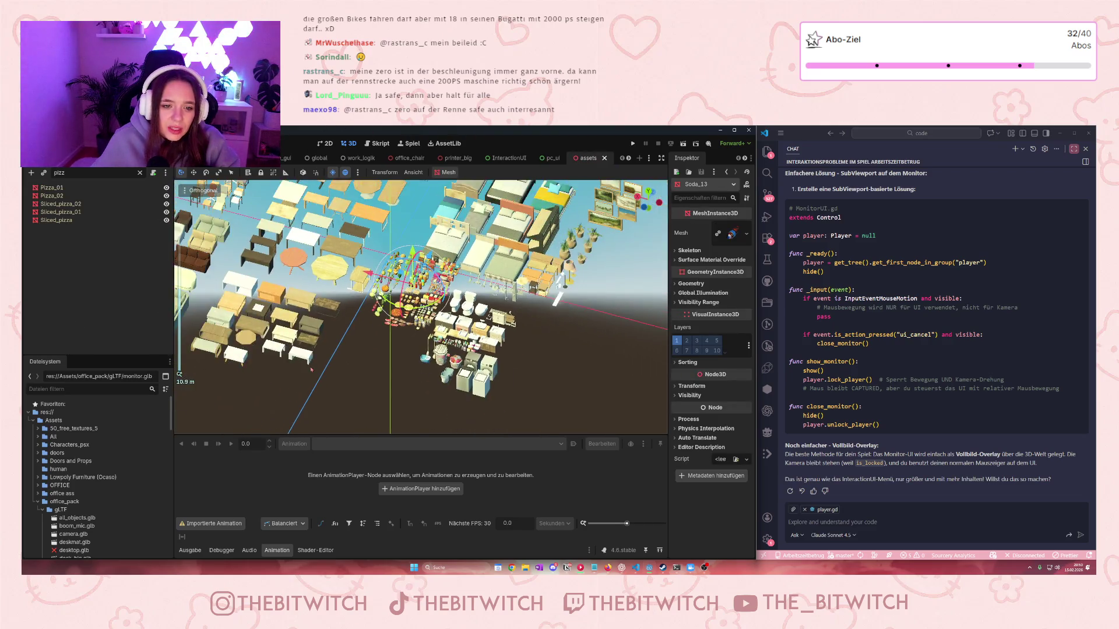
pyautogui.scroll(5, 338, 368)
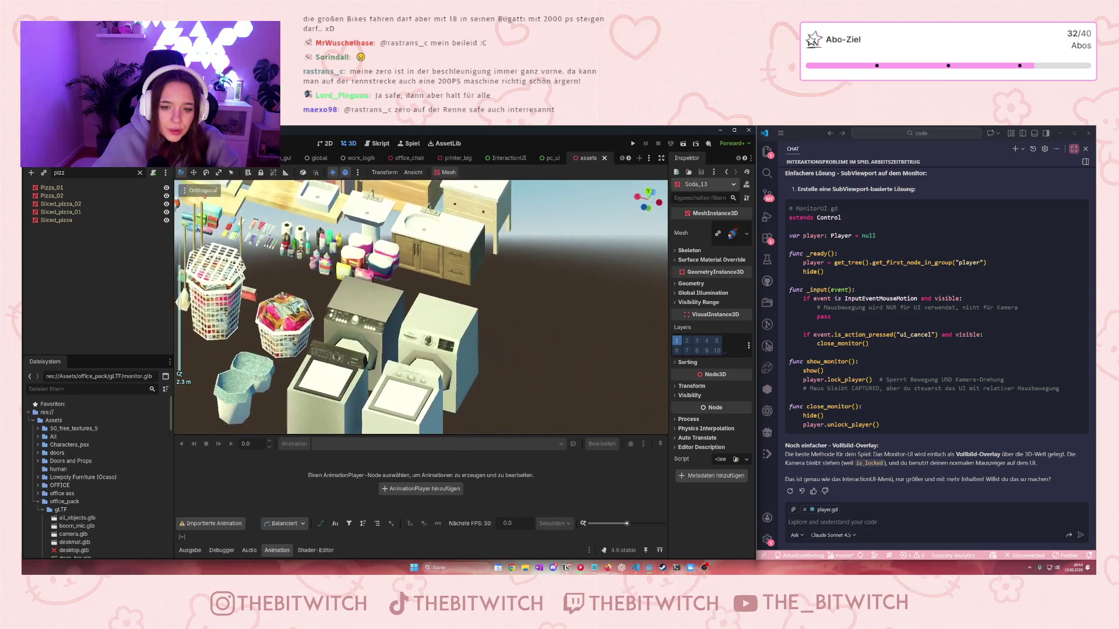
pyautogui.press('w')
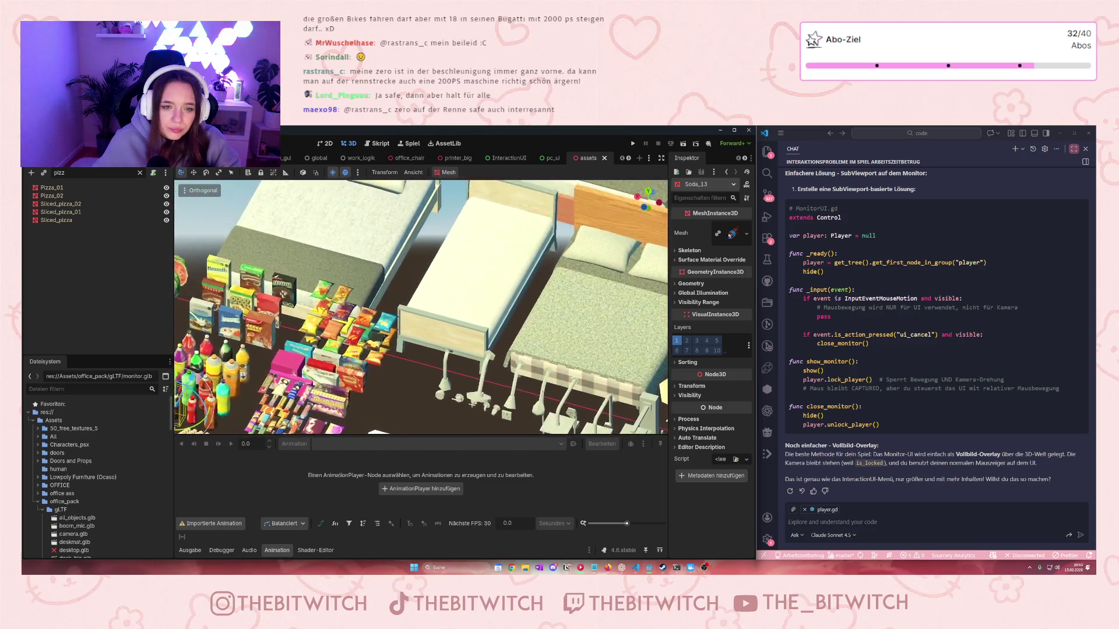
pyautogui.press('s')
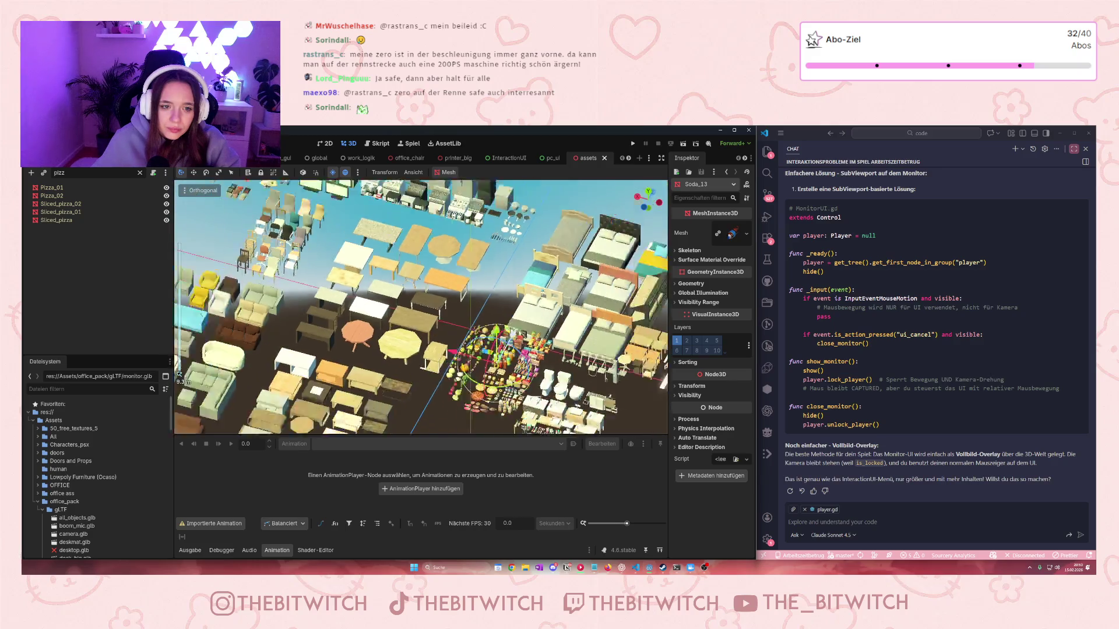
pyautogui.press('s')
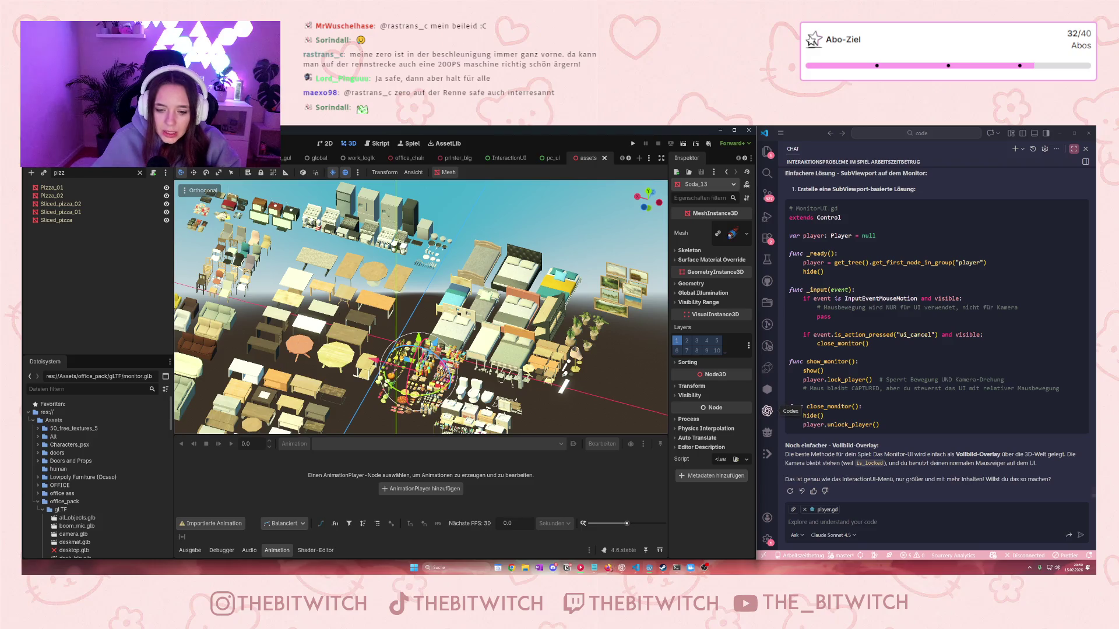
pyautogui.hotkey('alt', 'Tab')
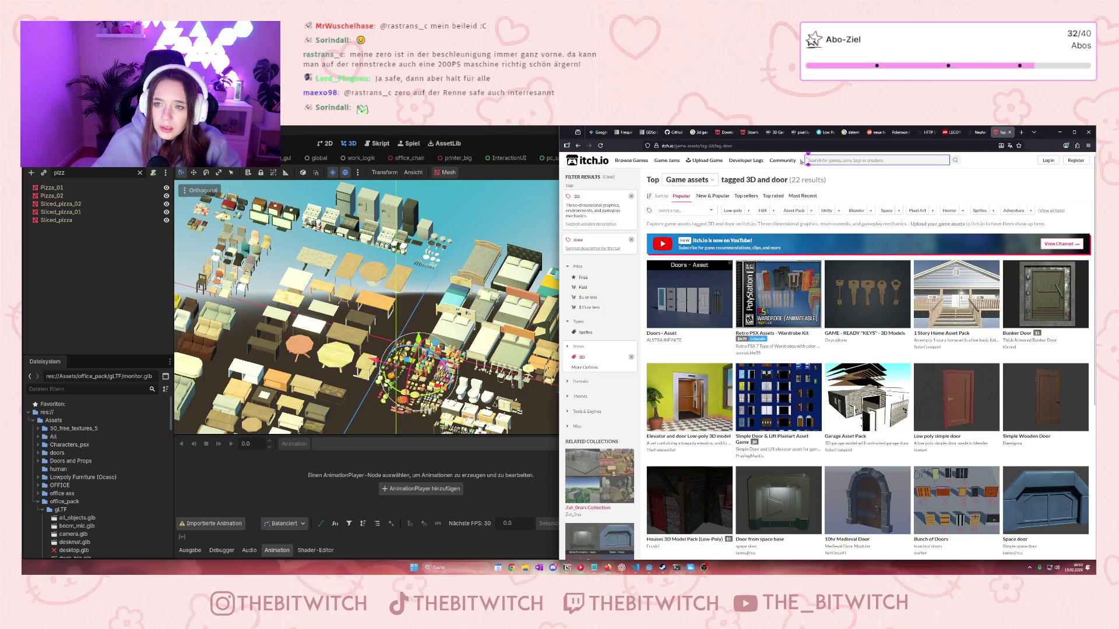
# Search itch.io for 'toy' and filter the results to game assets
pyautogui.click(814, 159)
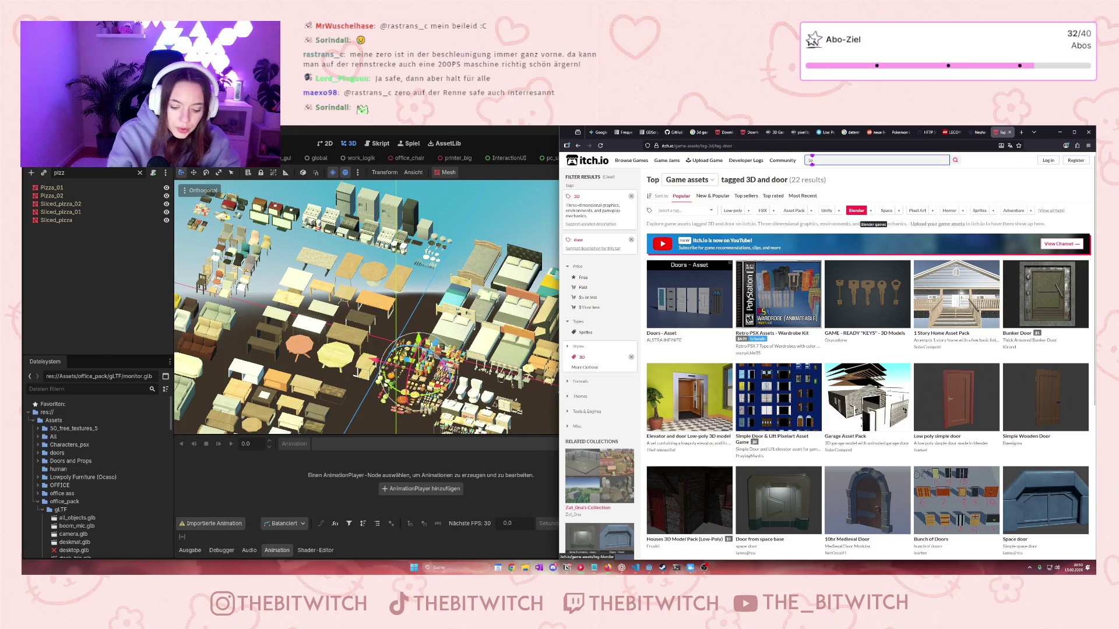
pyautogui.write('toy')
pyautogui.press('Return')
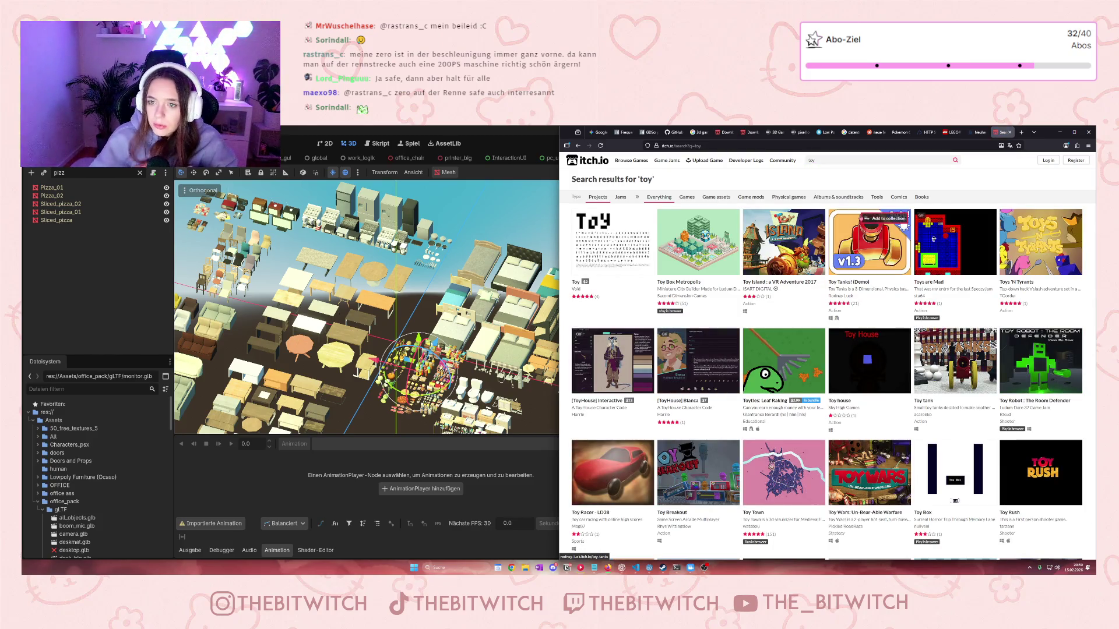
pyautogui.click(716, 197)
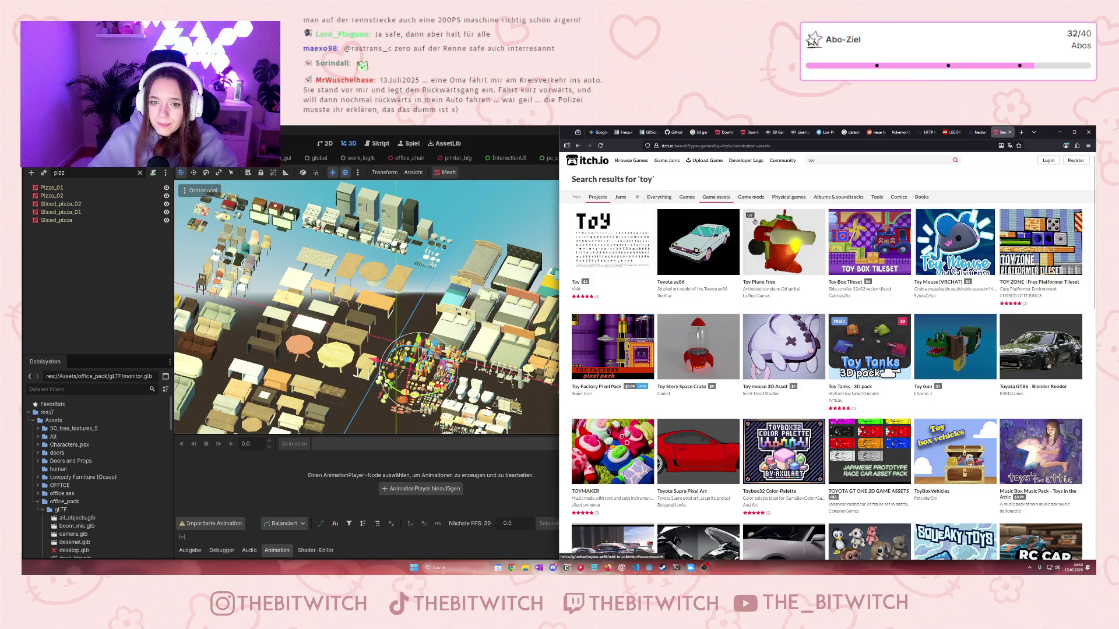
# Open the Cute Toy 3D Animal Models x 6 page from the results
pyautogui.moveTo(848, 263)
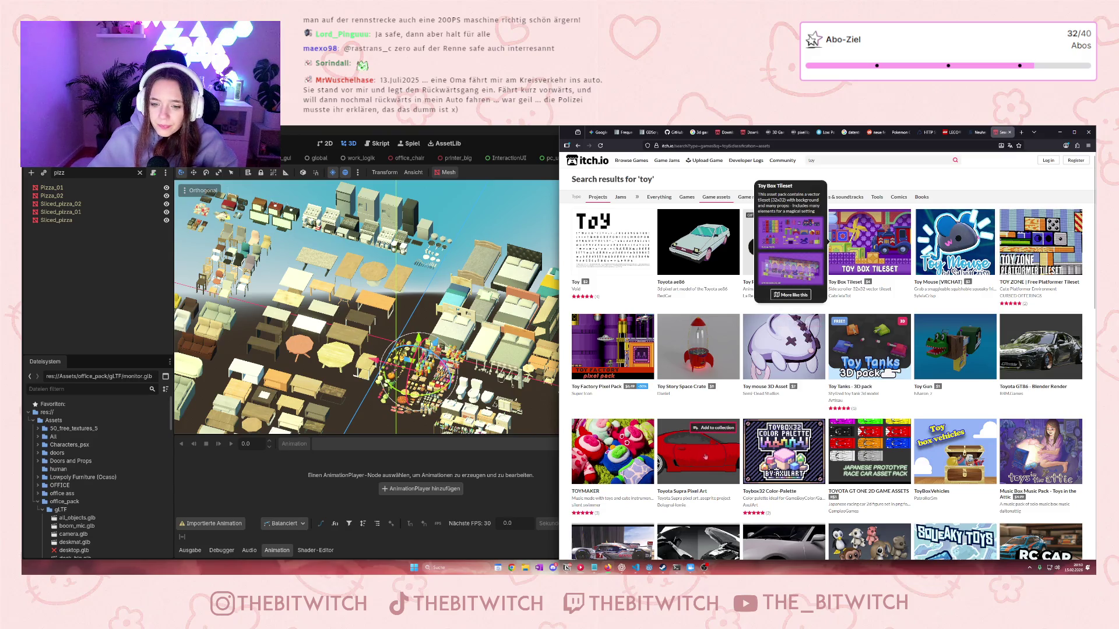
pyautogui.scroll(-2, 789, 403)
pyautogui.scroll(-3, 781, 396)
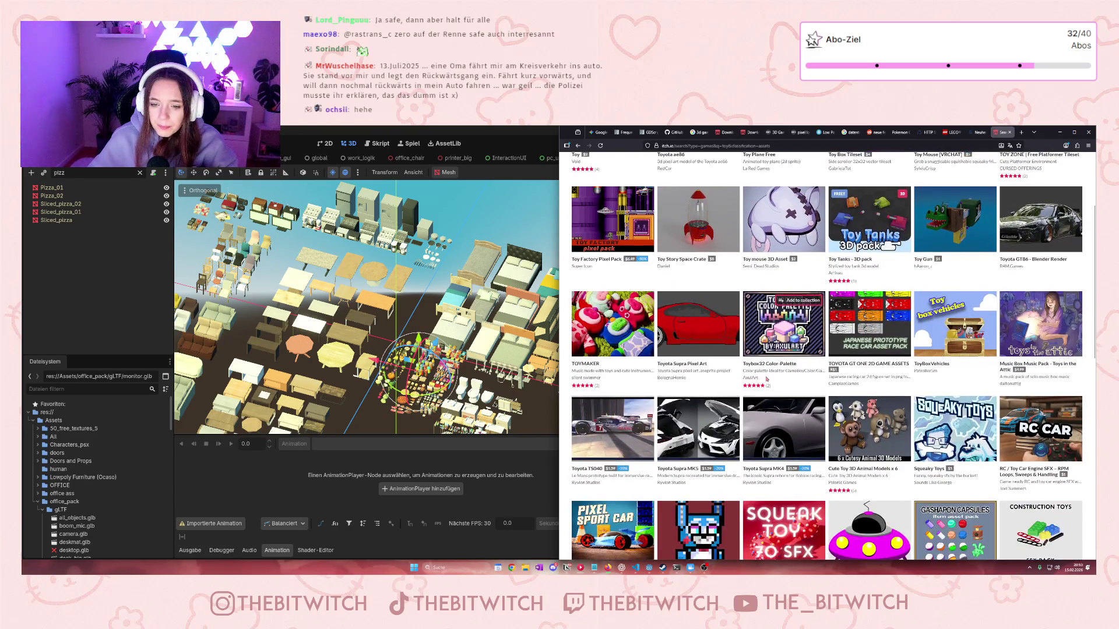
pyautogui.moveTo(869, 441)
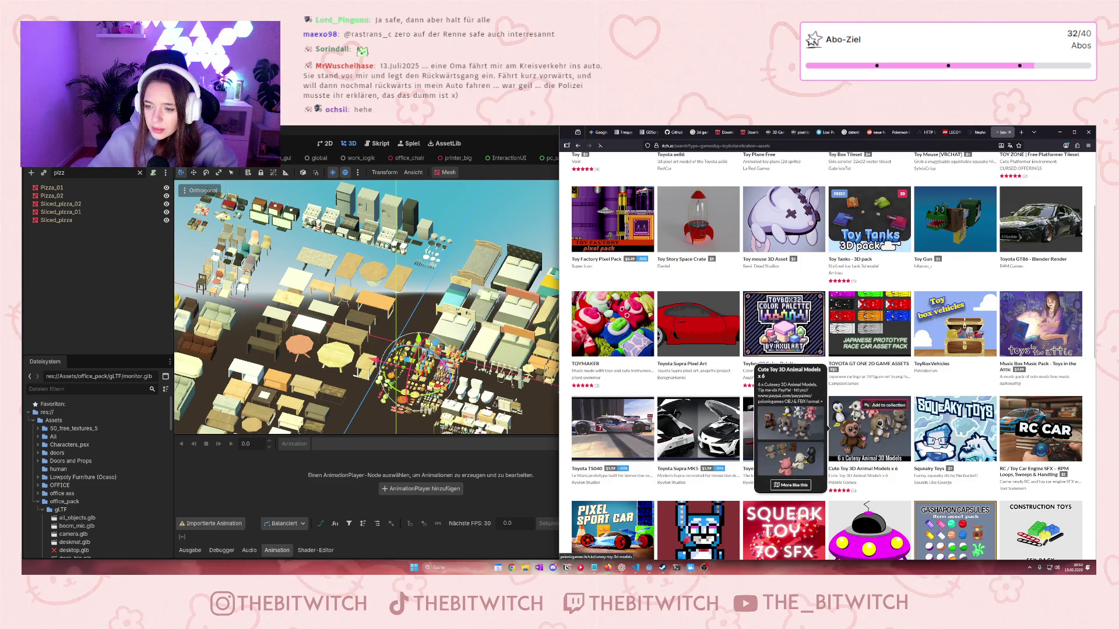
pyautogui.click(863, 438)
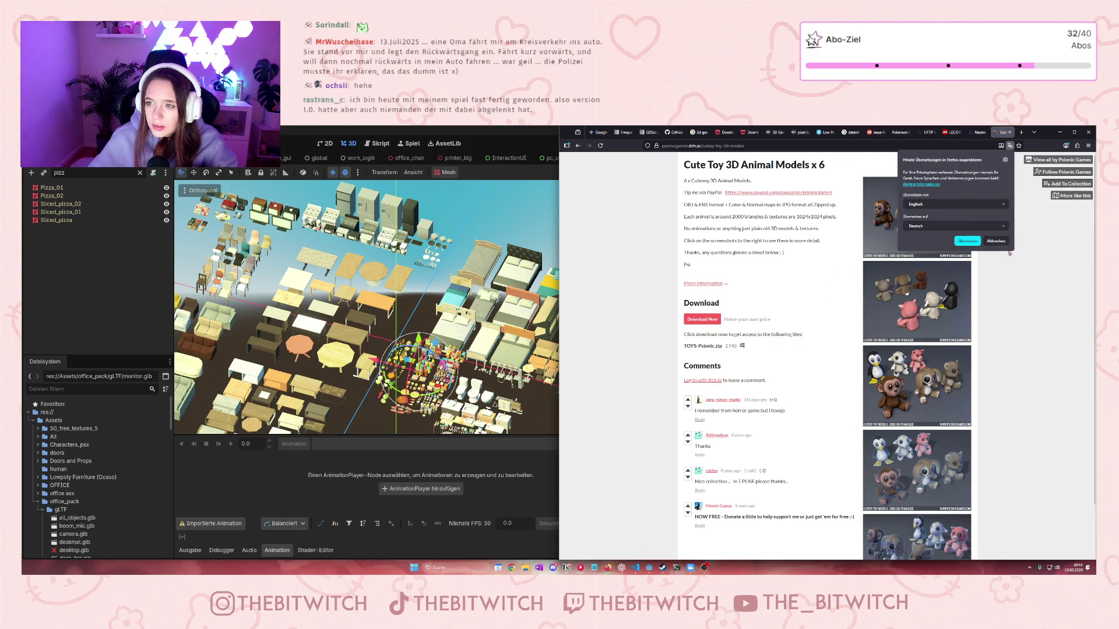
# Decline Firefox's translation offer with Abbrechen
pyautogui.click(1002, 246)
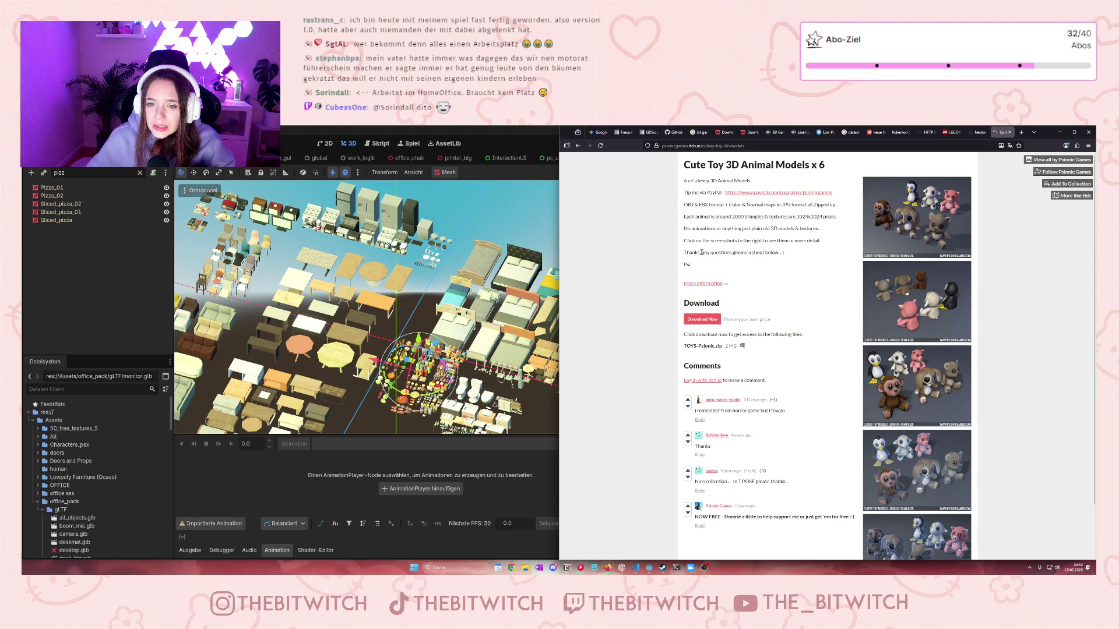
# Show the 'More information' details and review the asset's status, rating and tags
pyautogui.click(715, 285)
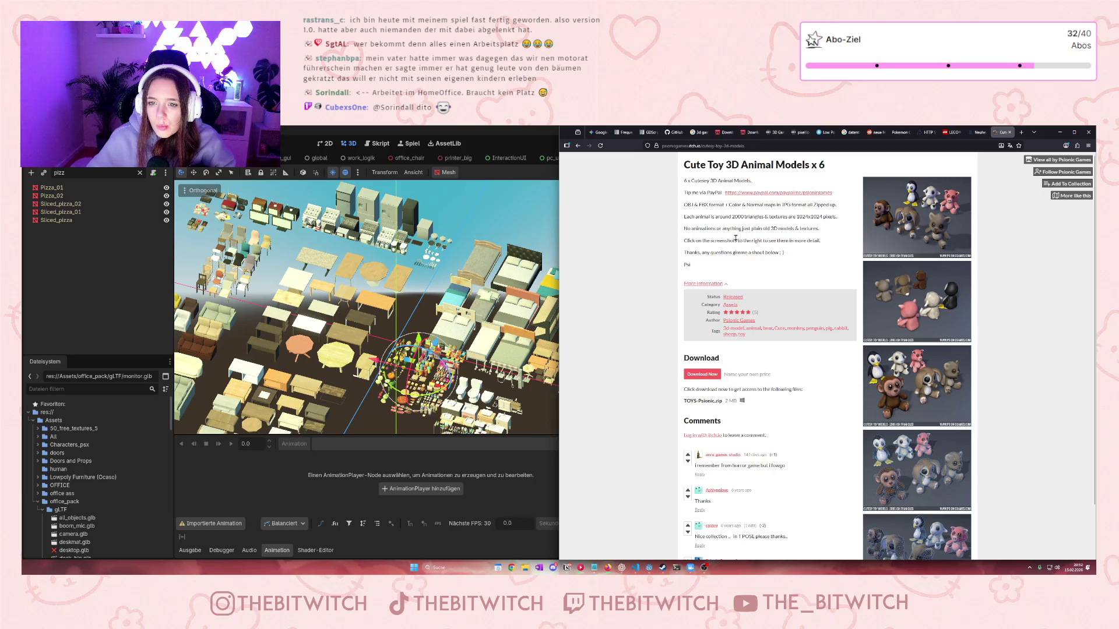
pyautogui.scroll(-1, 755, 250)
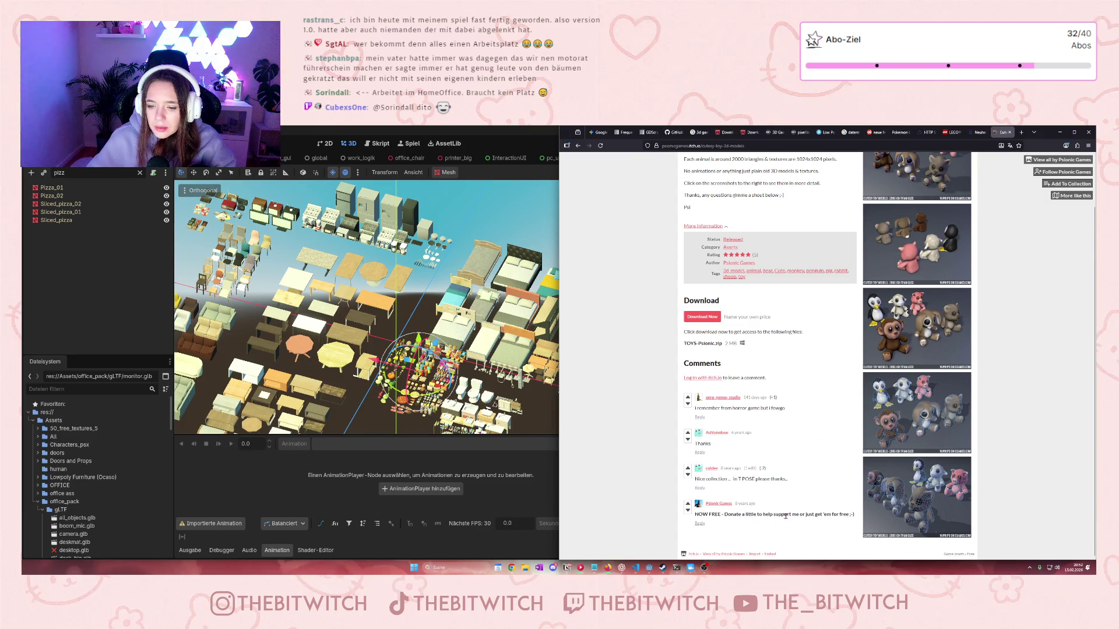
pyautogui.scroll(1, 833, 445)
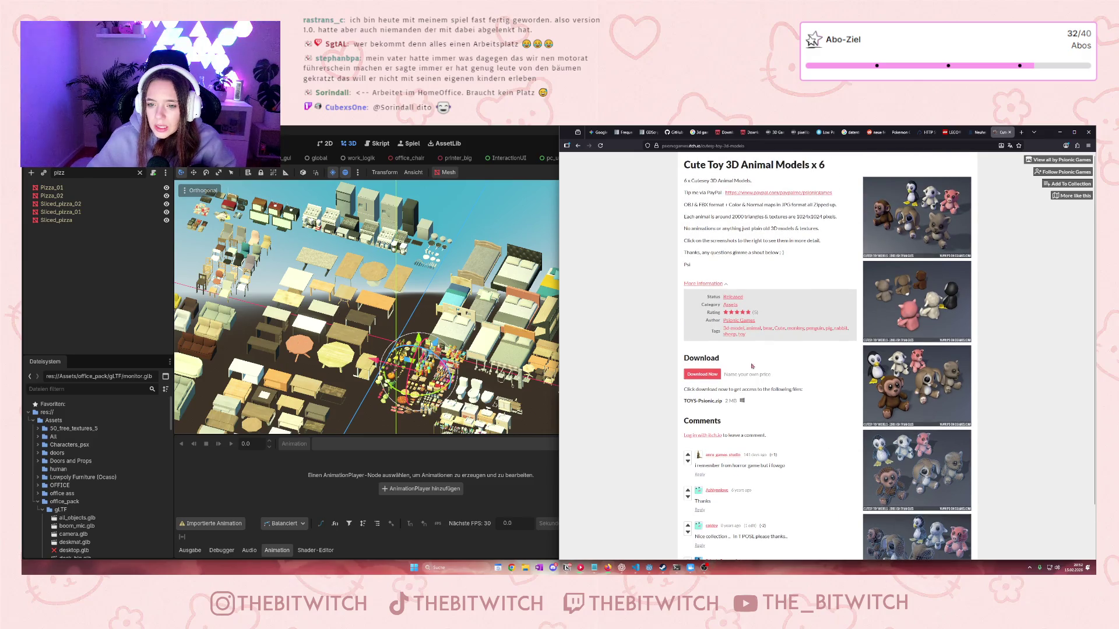
# Download the toy animal models, choosing 'No thanks, just take me to the downloads'
pyautogui.click(714, 376)
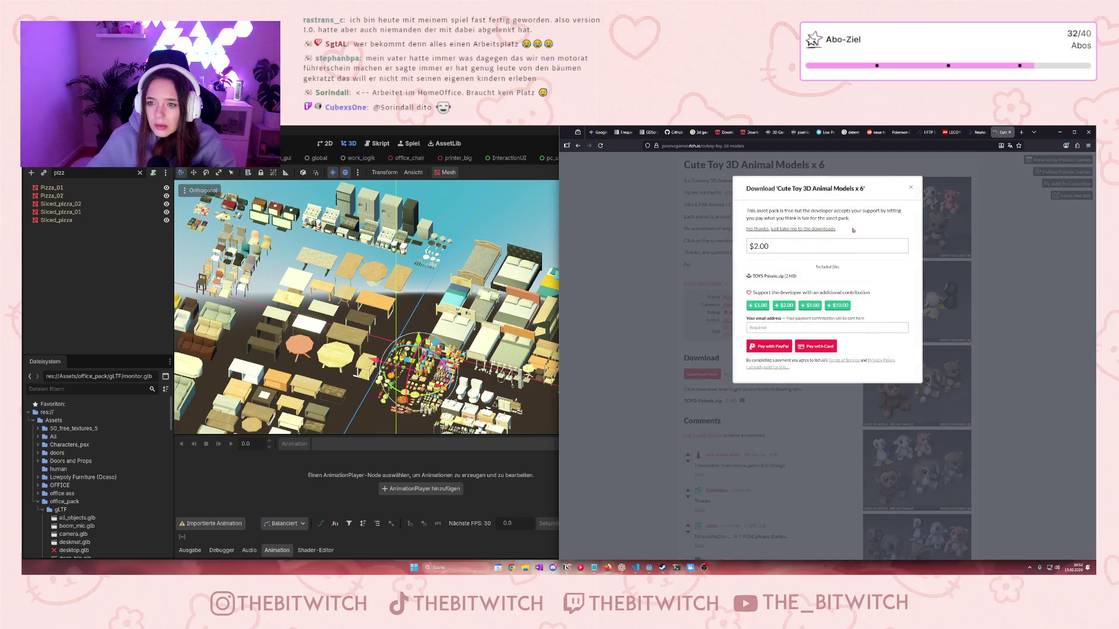
pyautogui.click(807, 230)
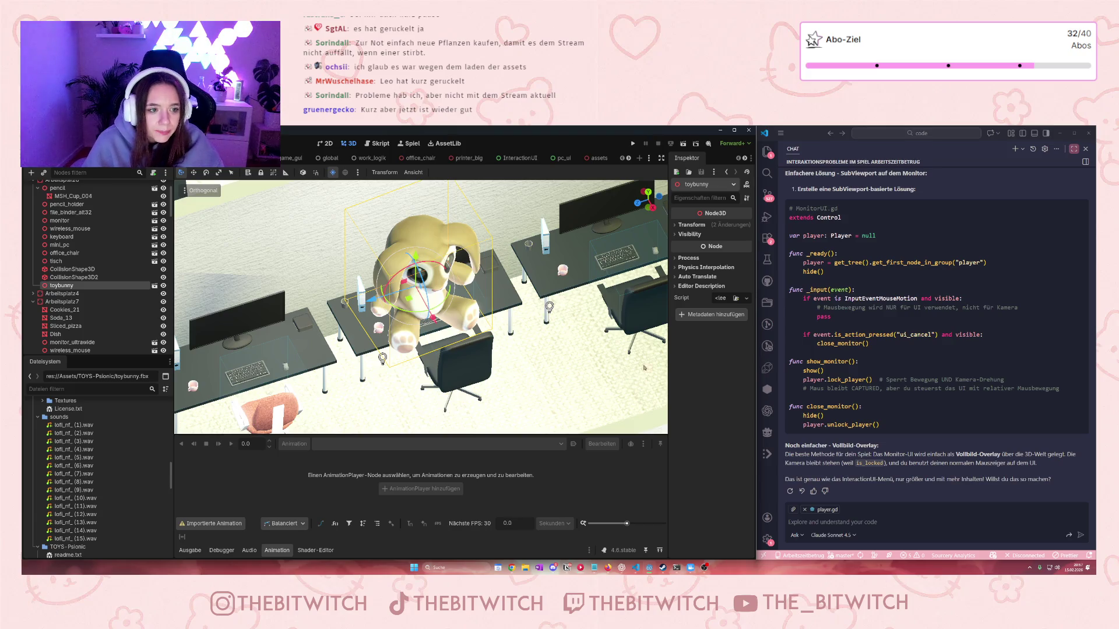
# Expand the toybunny's Transform properties in the Inspector
pyautogui.click(676, 226)
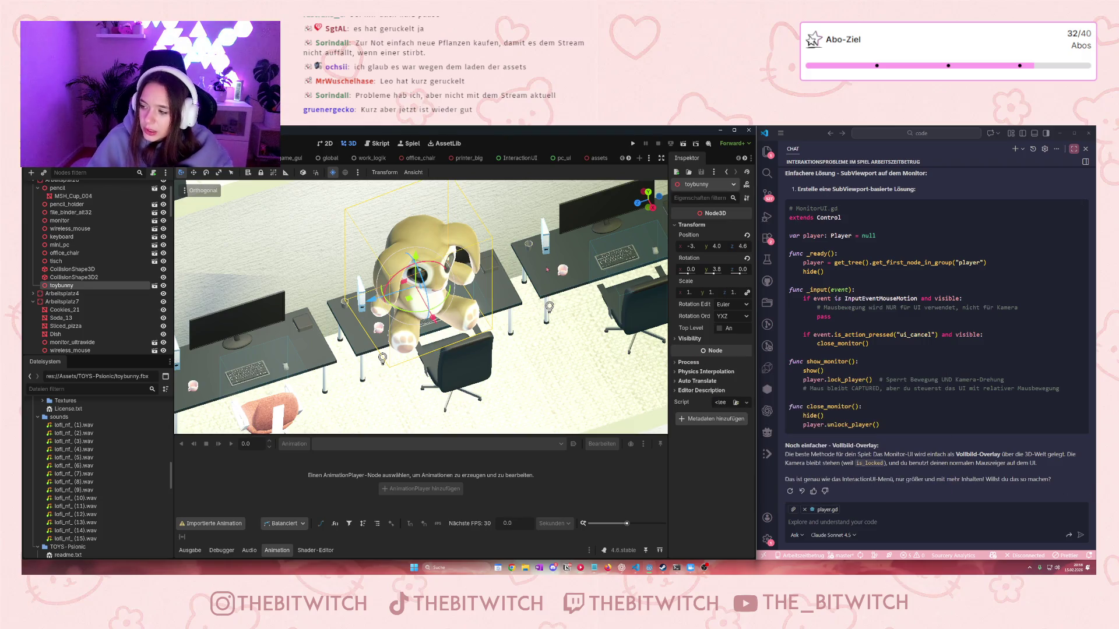
# Try toybunny scale values of -1 and 0, then restore it to 1
pyautogui.click(688, 292)
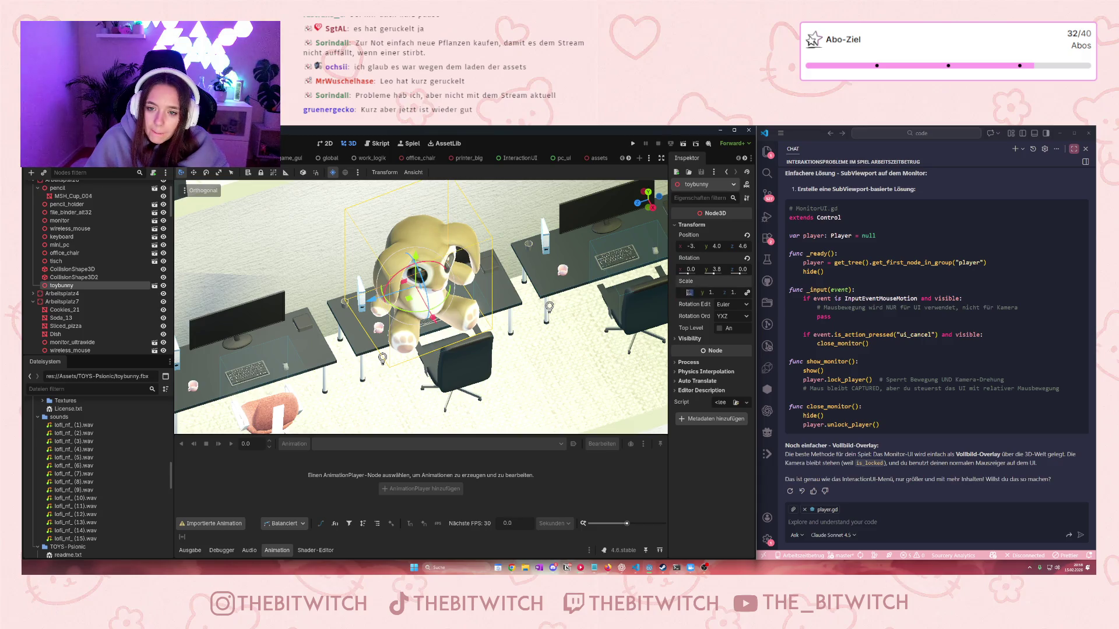
pyautogui.write('-1')
pyautogui.press('Return')
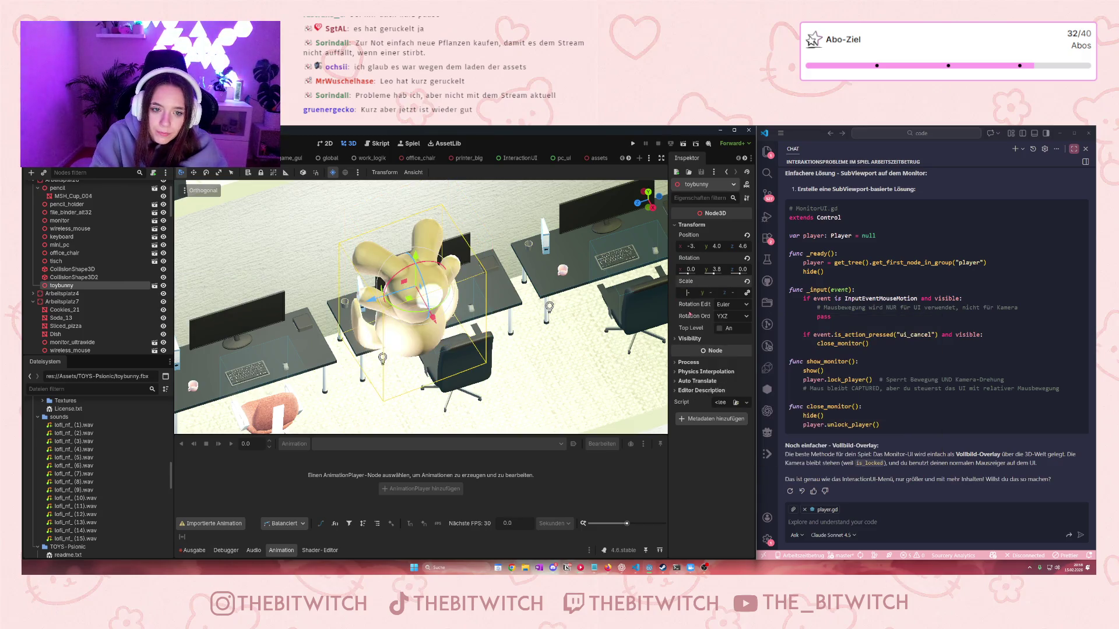
pyautogui.write('0')
pyautogui.press('Return')
pyautogui.write('1')
pyautogui.press('Return')
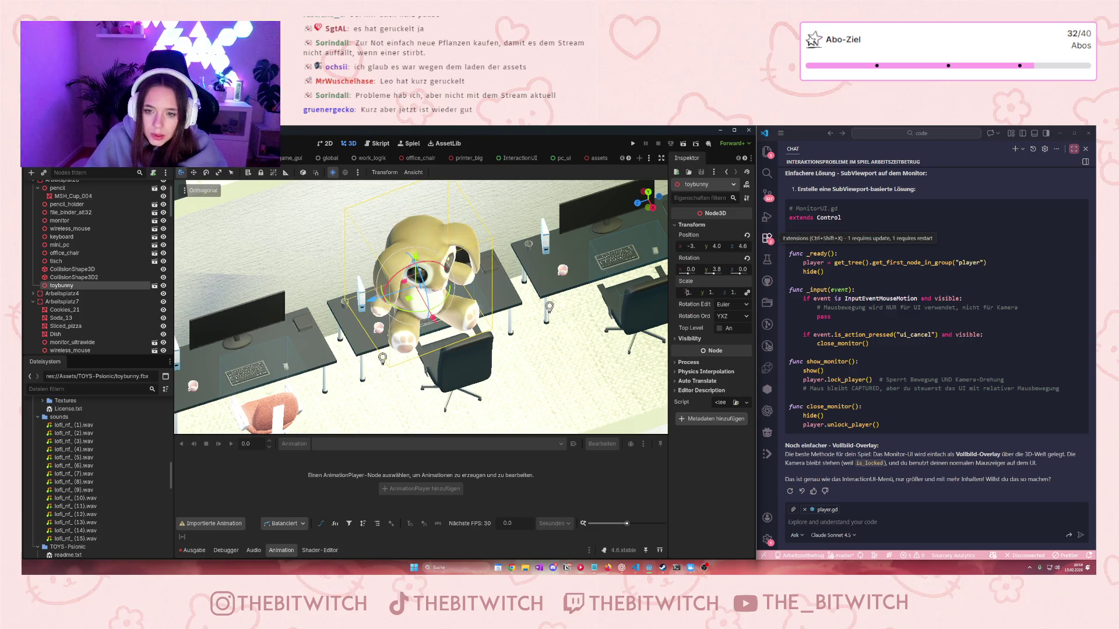
# Re-edit the toybunny's X scale, undoing trial values, and commit a tiny scale
pyautogui.doubleClick(691, 293)
pyautogui.write('.0')
pyautogui.hotkey('ctrl', 'z')
pyautogui.write('0')
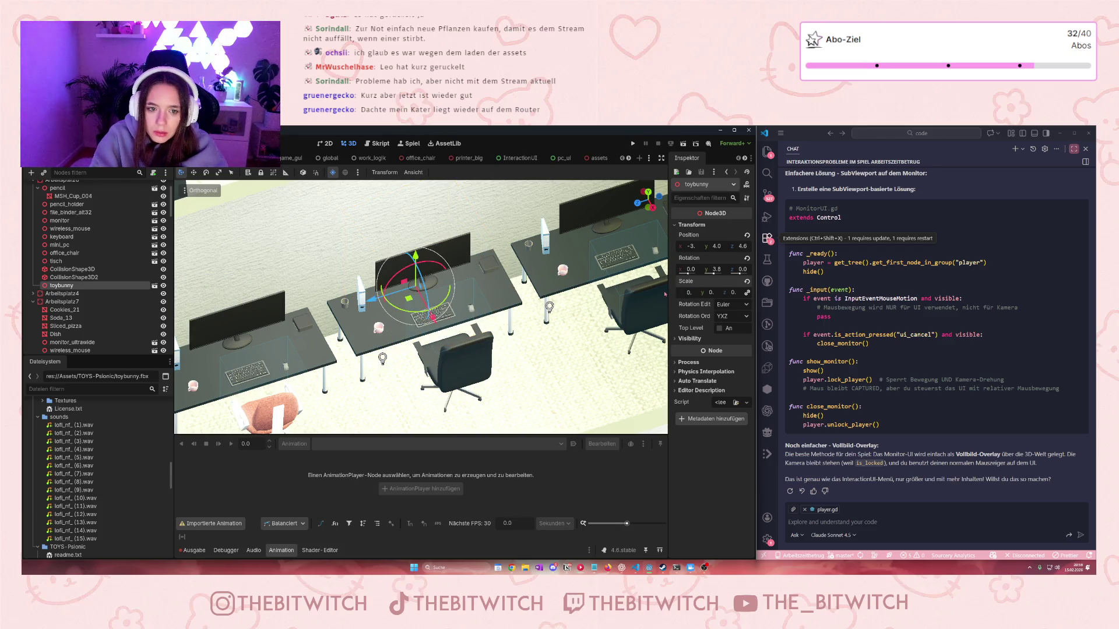
pyautogui.hotkey('ctrl', 'z')
pyautogui.hotkey('ctrl', 'z')
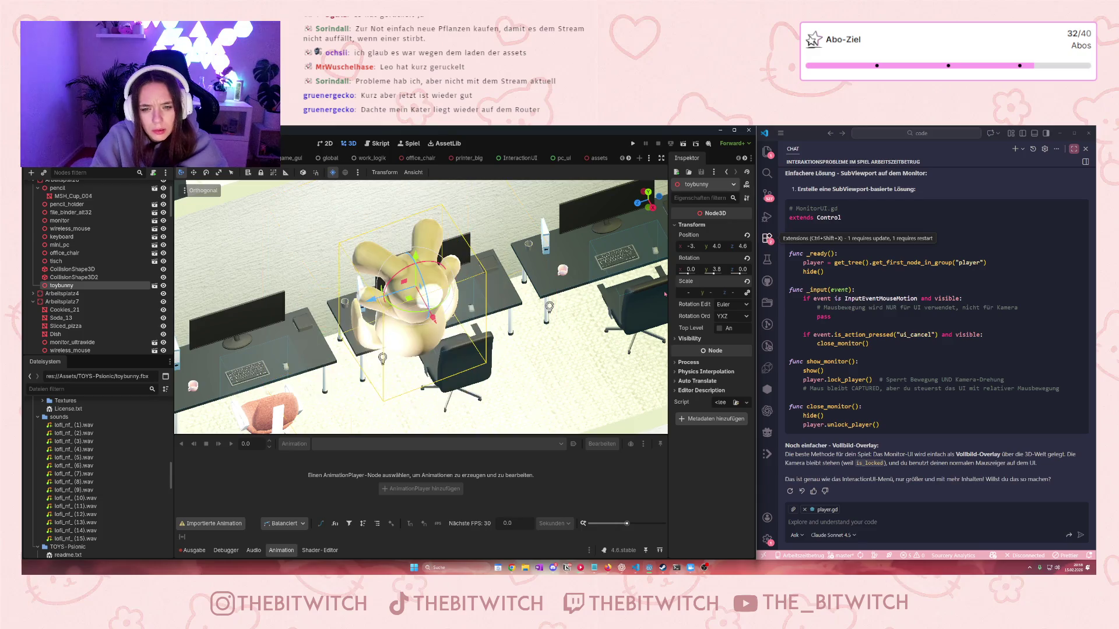
pyautogui.hotkey('ctrl', 'z')
pyautogui.hotkey('ctrl', 'z')
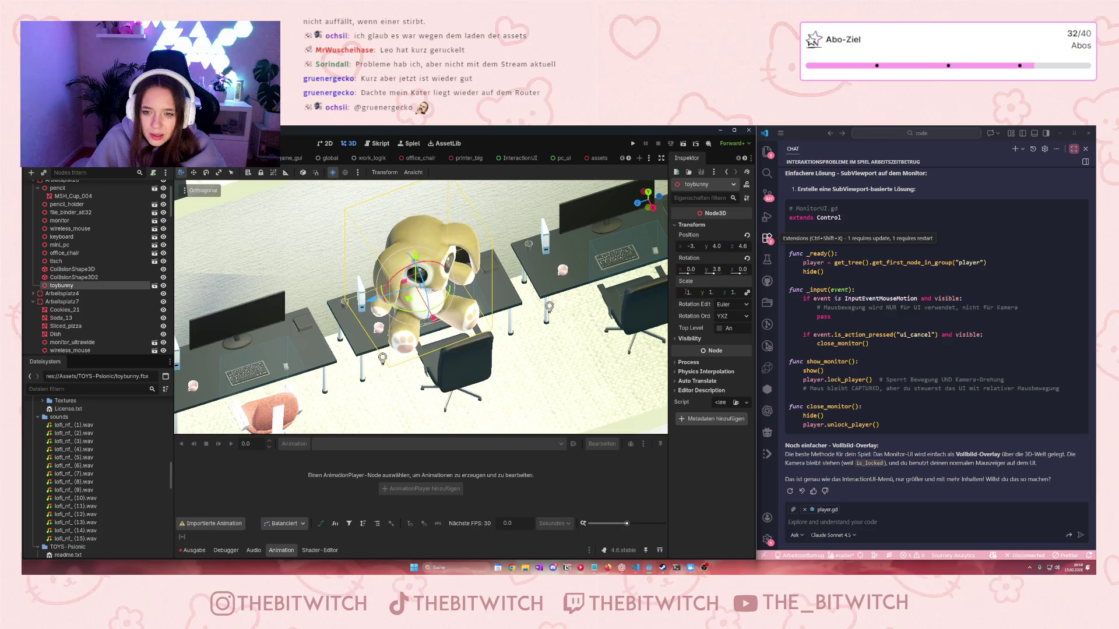
pyautogui.write('0')
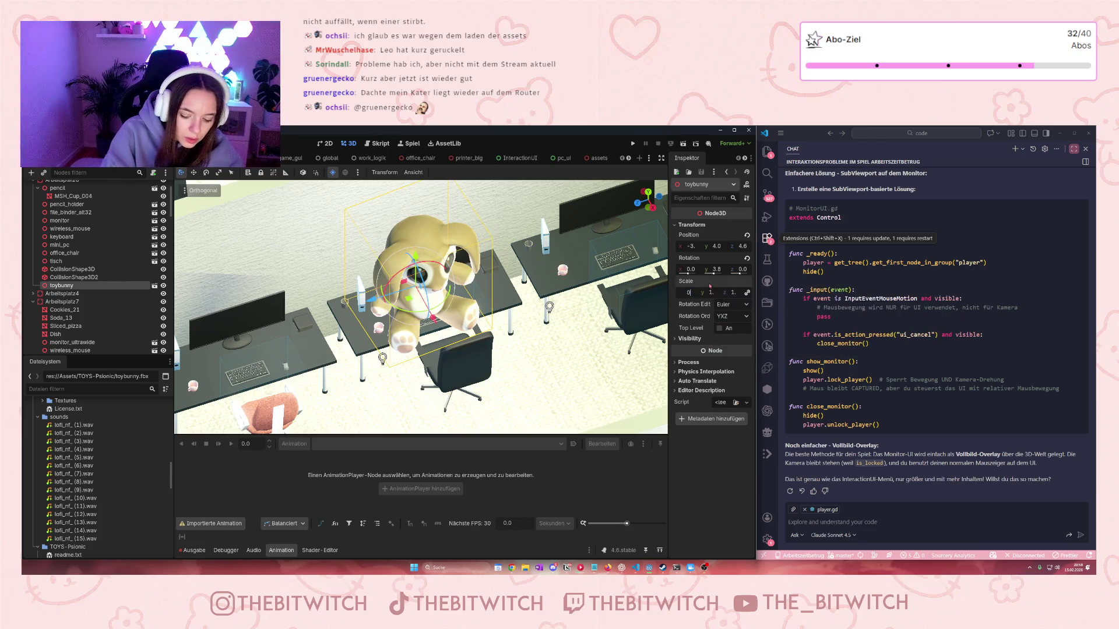
pyautogui.press('Return')
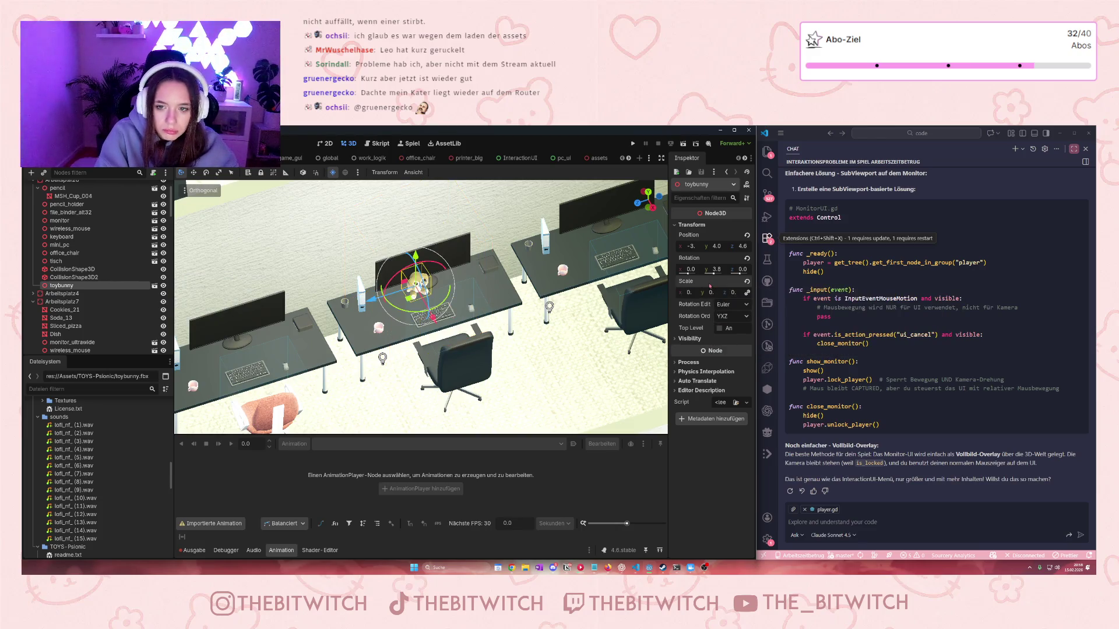
pyautogui.scroll(5, 470, 279)
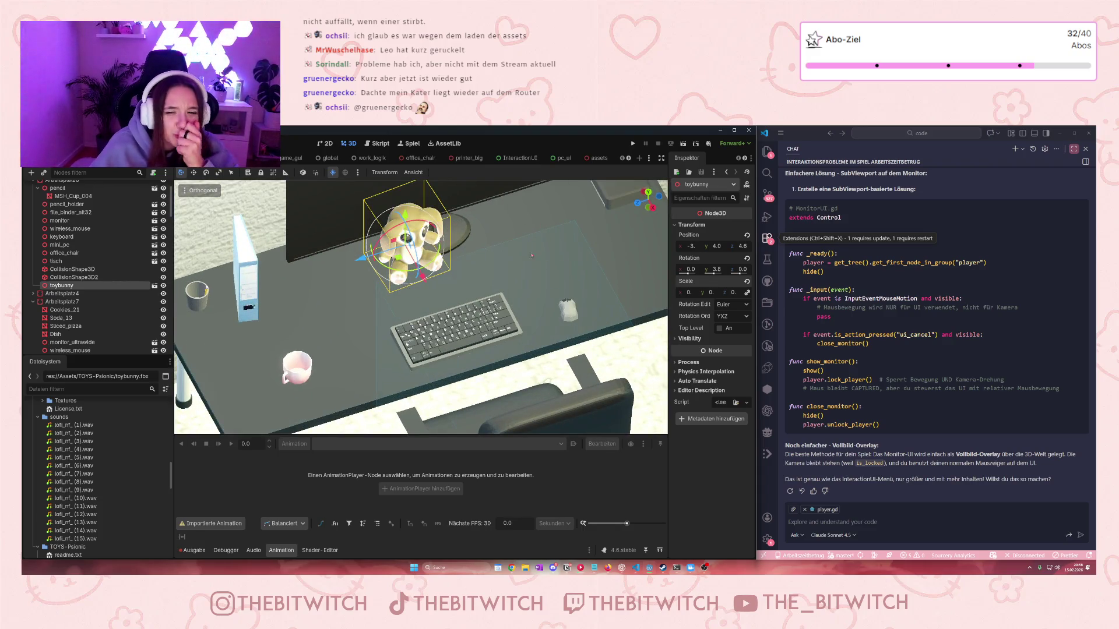
# Set the toybunny's scale to 0.2
pyautogui.click(686, 293)
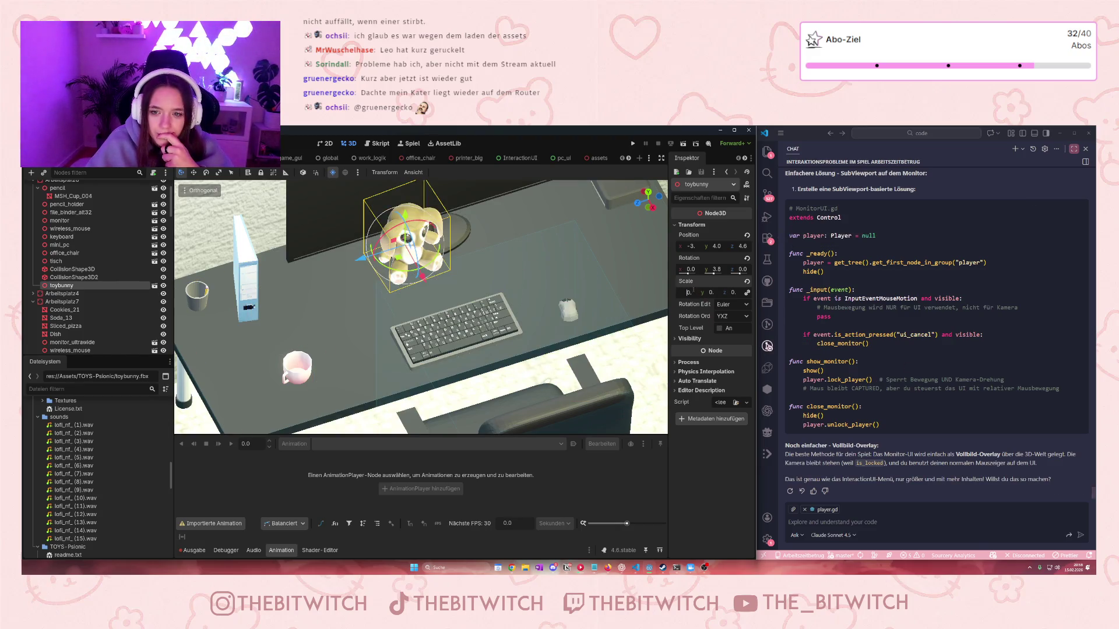
pyautogui.click(693, 293)
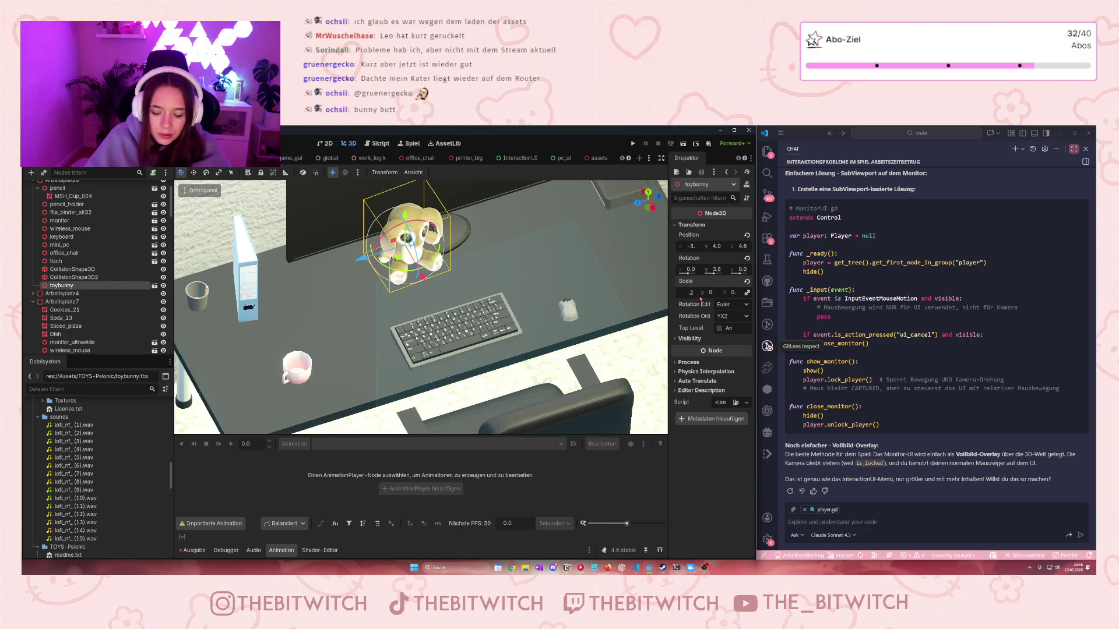
pyautogui.press('Return')
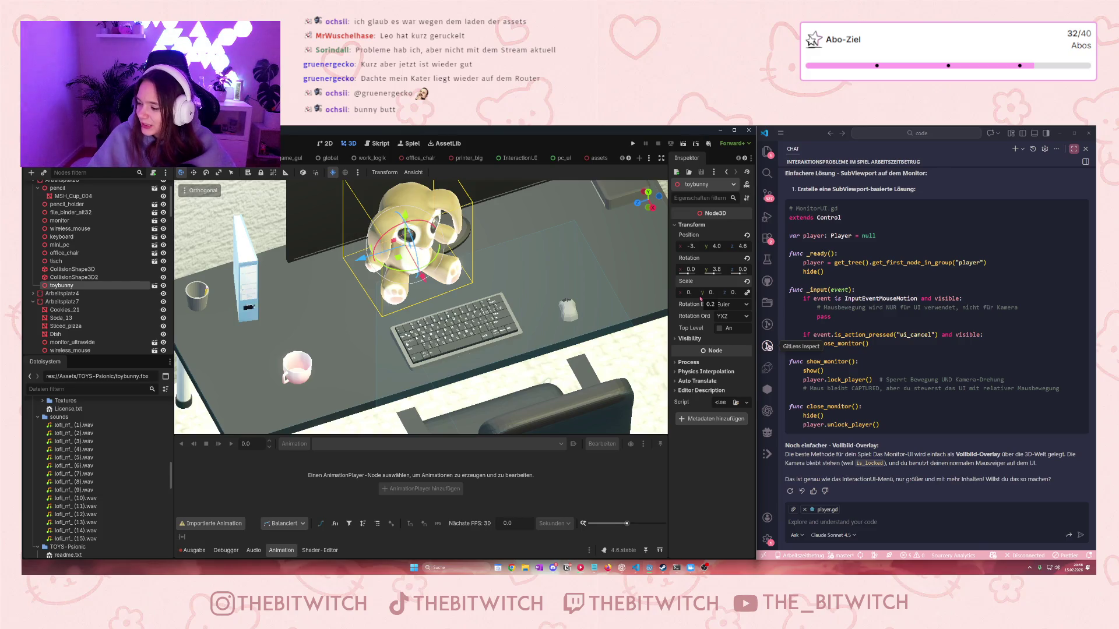
pyautogui.scroll(-3, 393, 220)
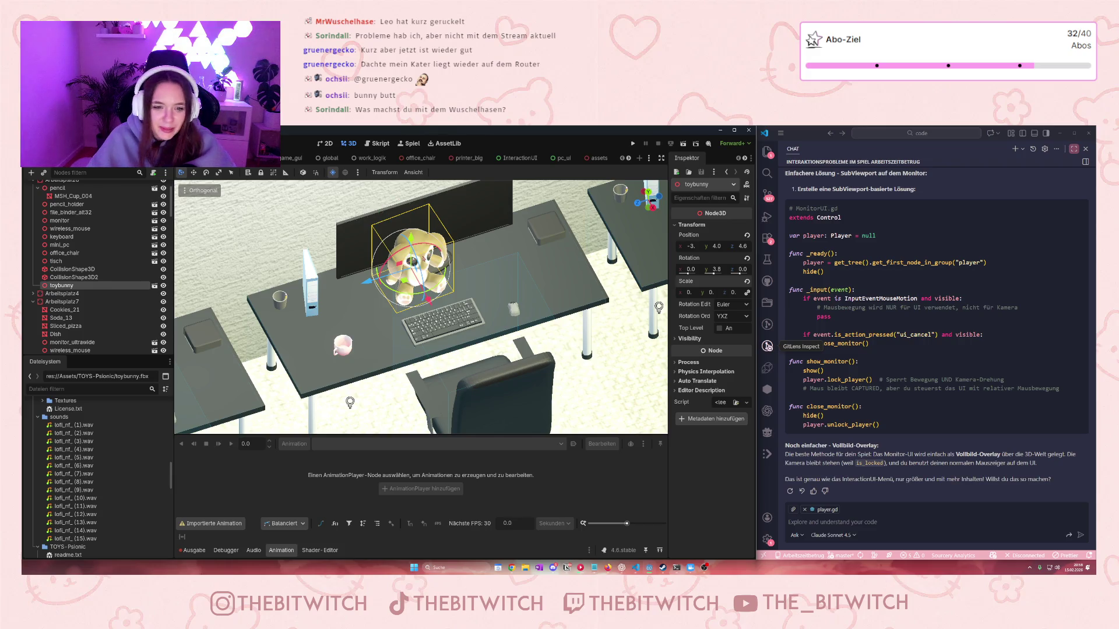
# Delete the file binder from the desk and select the pencil cup
pyautogui.click(311, 300)
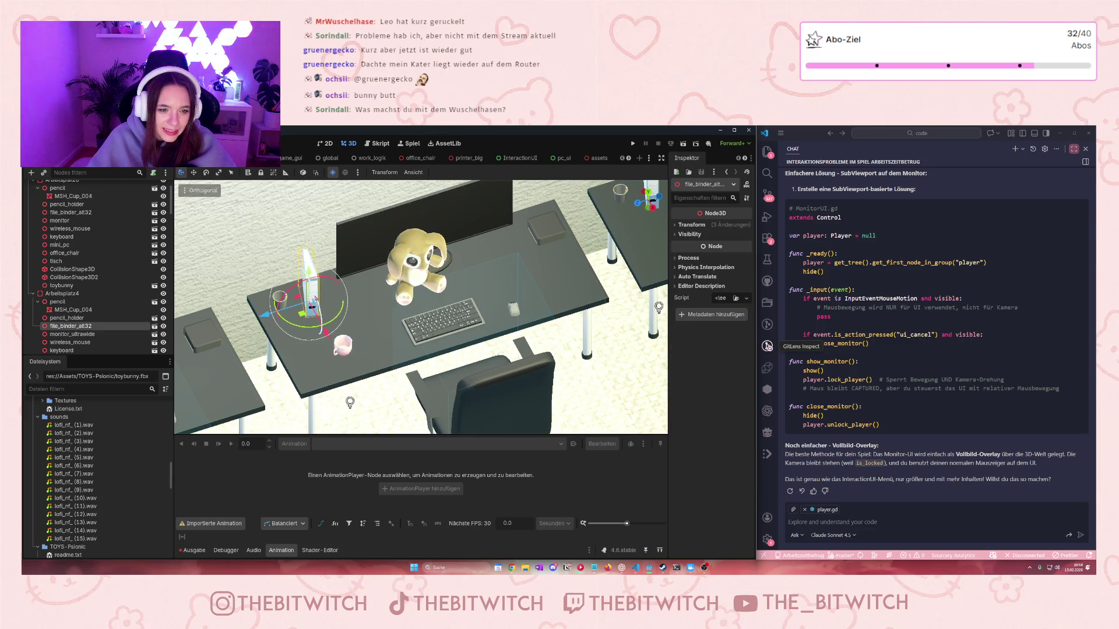
pyautogui.press('Delete')
pyautogui.press('Return')
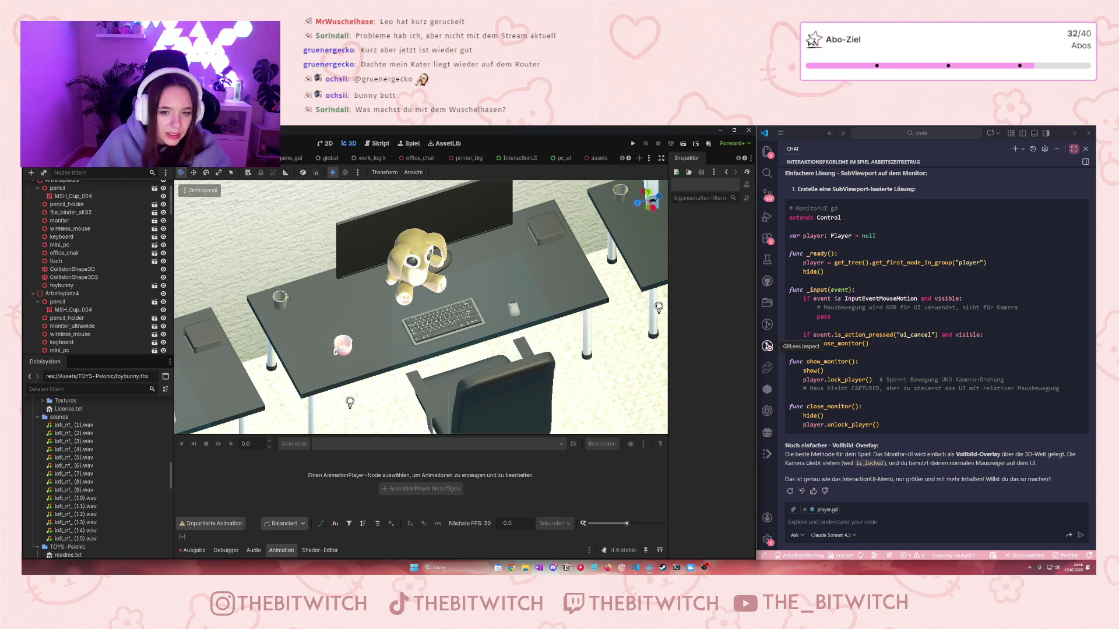
pyautogui.scroll(5, 330, 303)
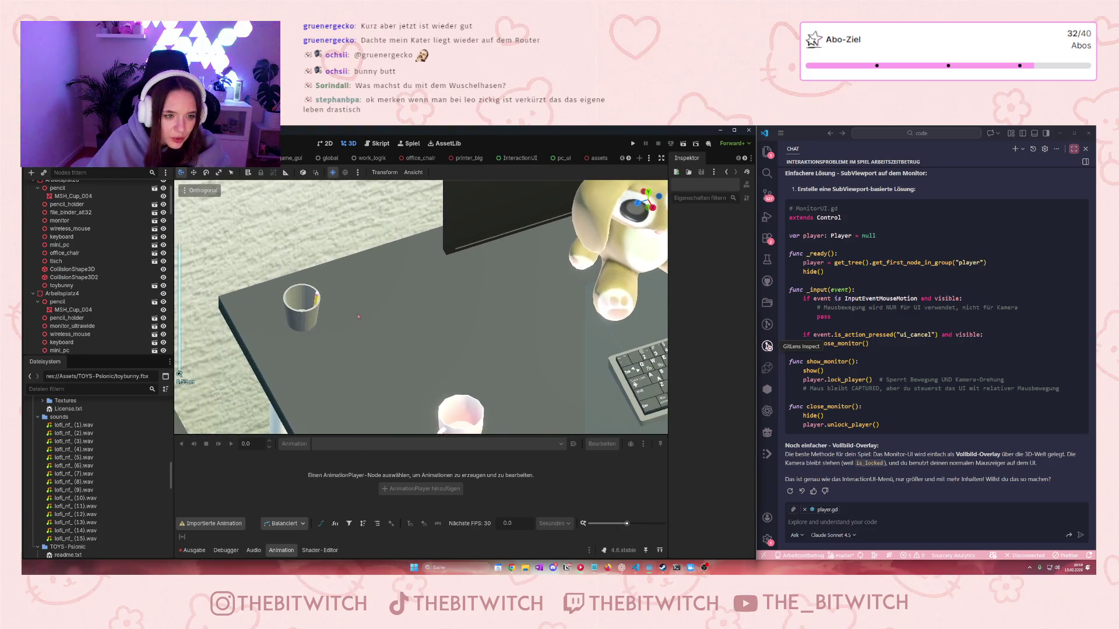
pyautogui.click(306, 303)
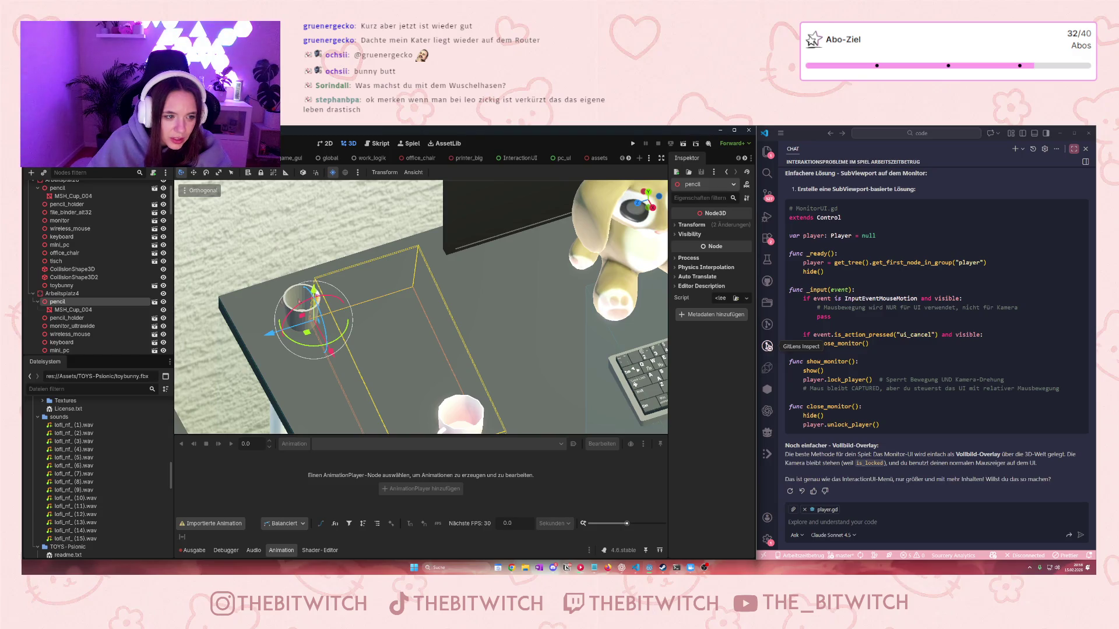
# Reparent MSH_Cup_004 under Arbeitsplatz4 and set the pencil's scale to 3
pyautogui.moveTo(60, 310); pyautogui.dragTo(58, 298)
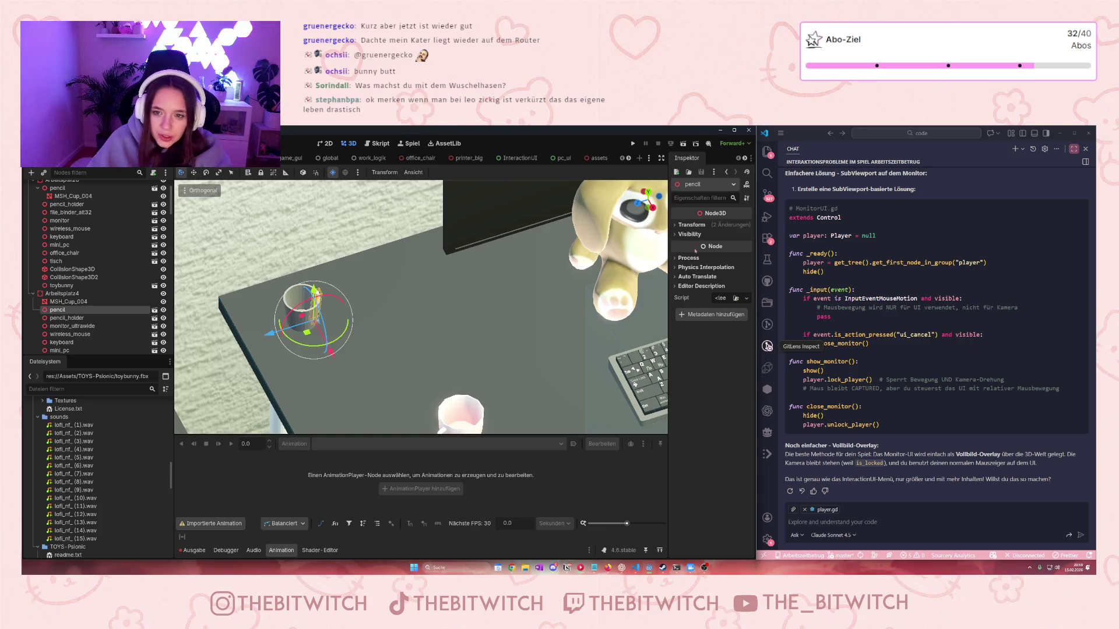
pyautogui.click(690, 225)
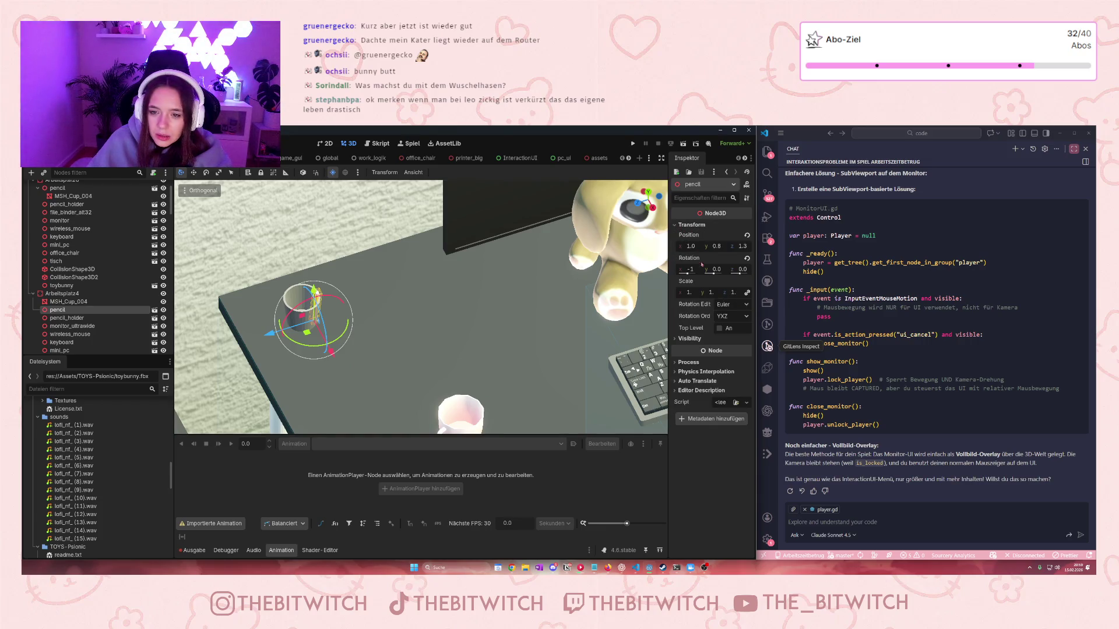
pyautogui.scroll(-8, 644, 302)
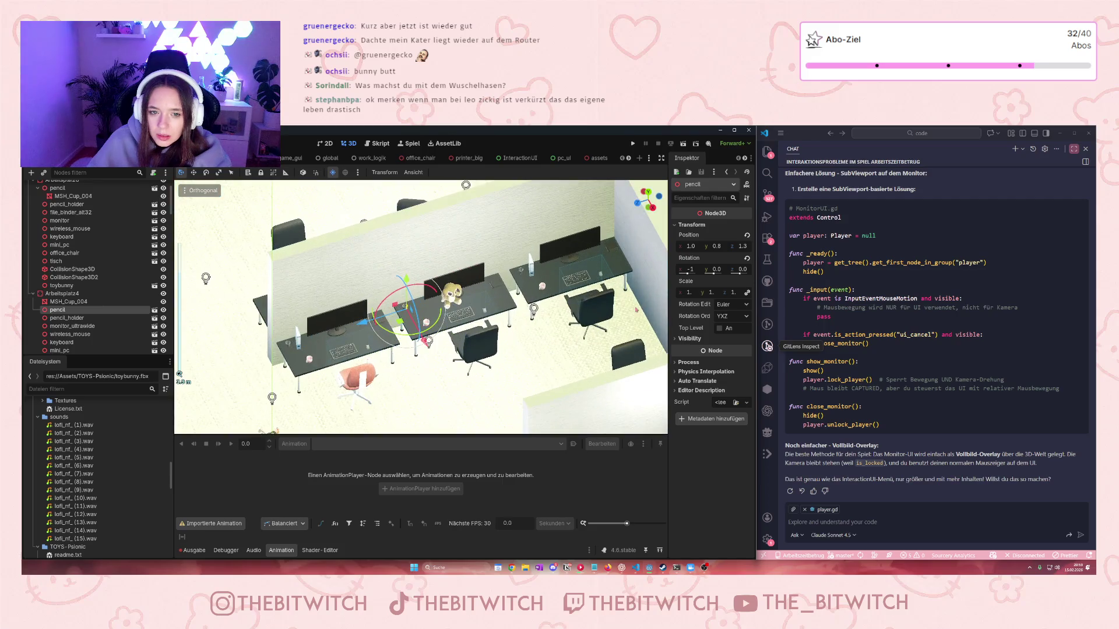
pyautogui.click(691, 293)
pyautogui.write('3')
pyautogui.press('Return')
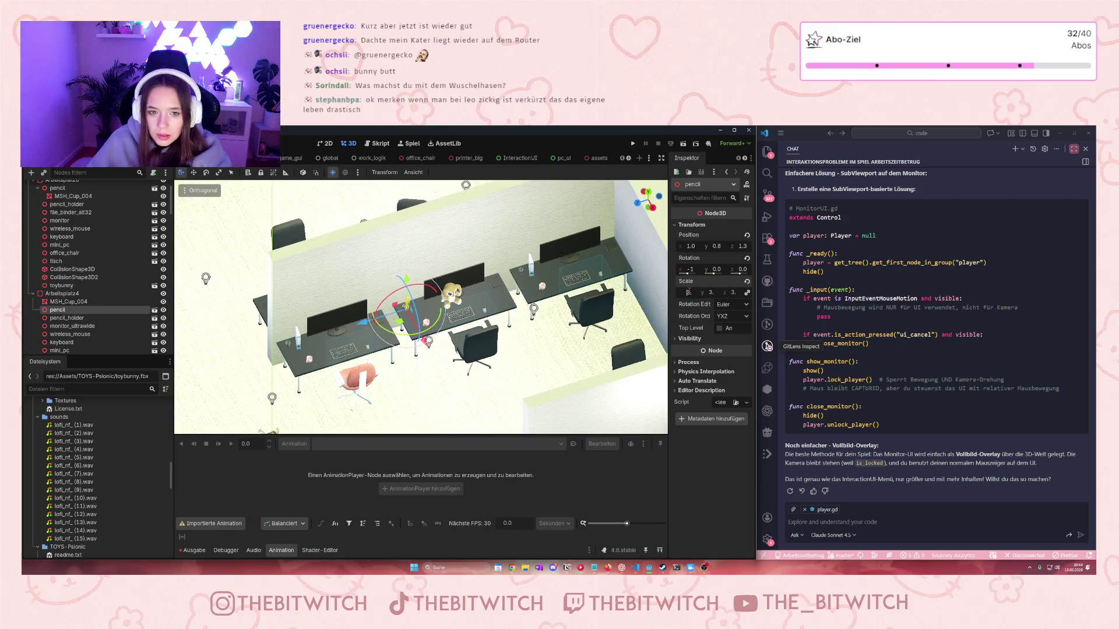
pyautogui.moveTo(688, 293); pyautogui.dragTo(689, 293)
# Lower and rotate the pencil so it lies flat across the desk near position 1.0, 0.8, 1.2
pyautogui.scroll(5, 420, 308)
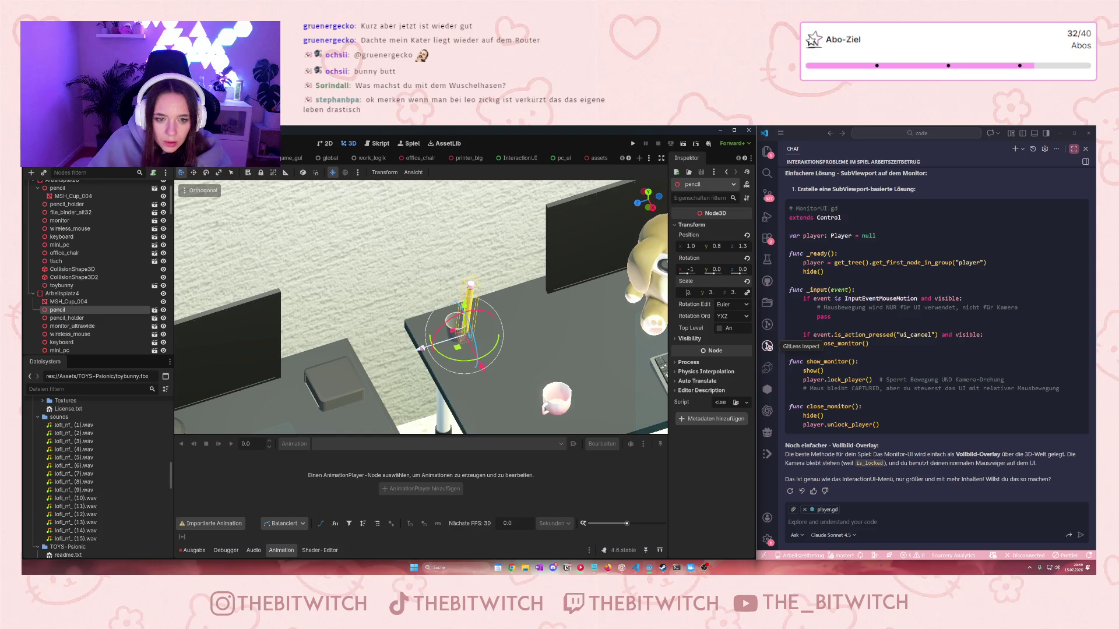
pyautogui.moveTo(421, 349); pyautogui.dragTo(468, 340)
pyautogui.rightClick(469, 340)
pyautogui.press('f')
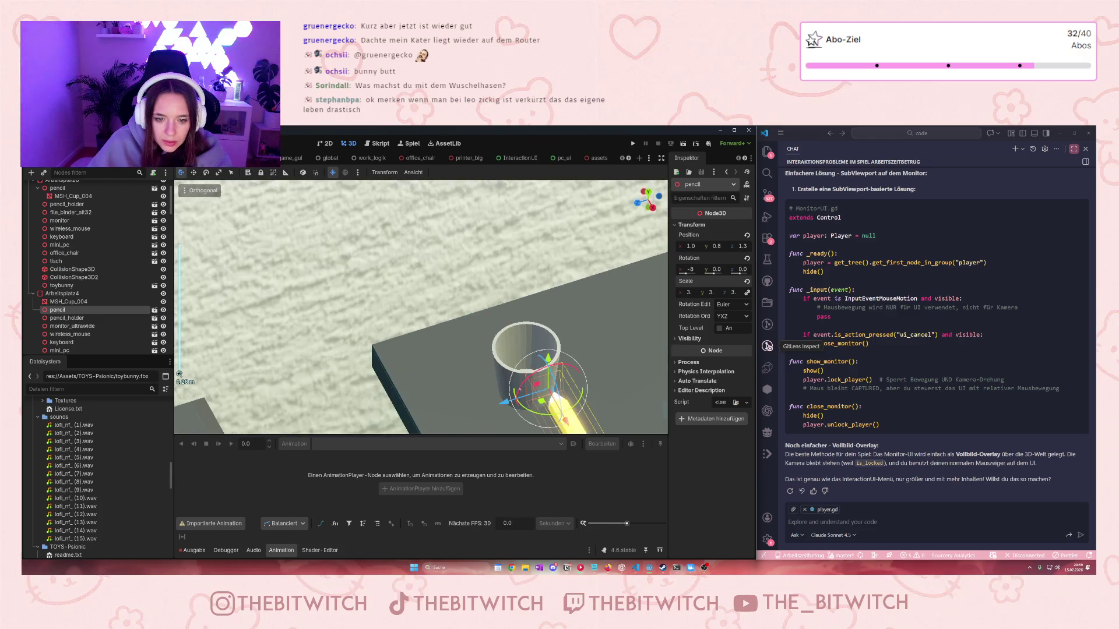
pyautogui.scroll(-3, 472, 268)
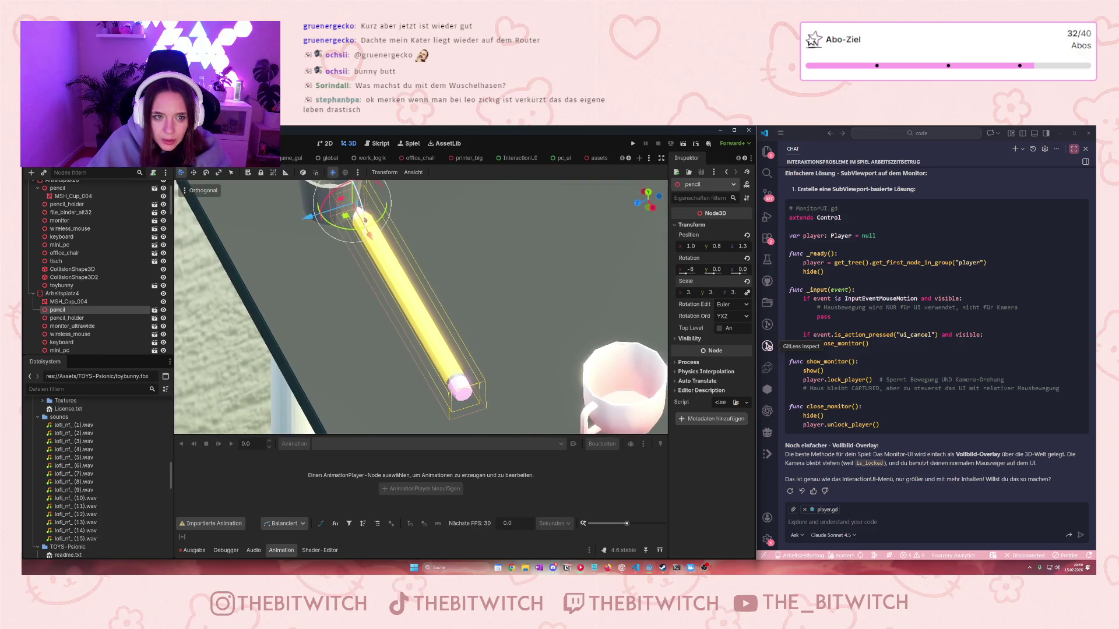
pyautogui.scroll(-2, 355, 200)
pyautogui.moveTo(356, 200); pyautogui.dragTo(356, 208)
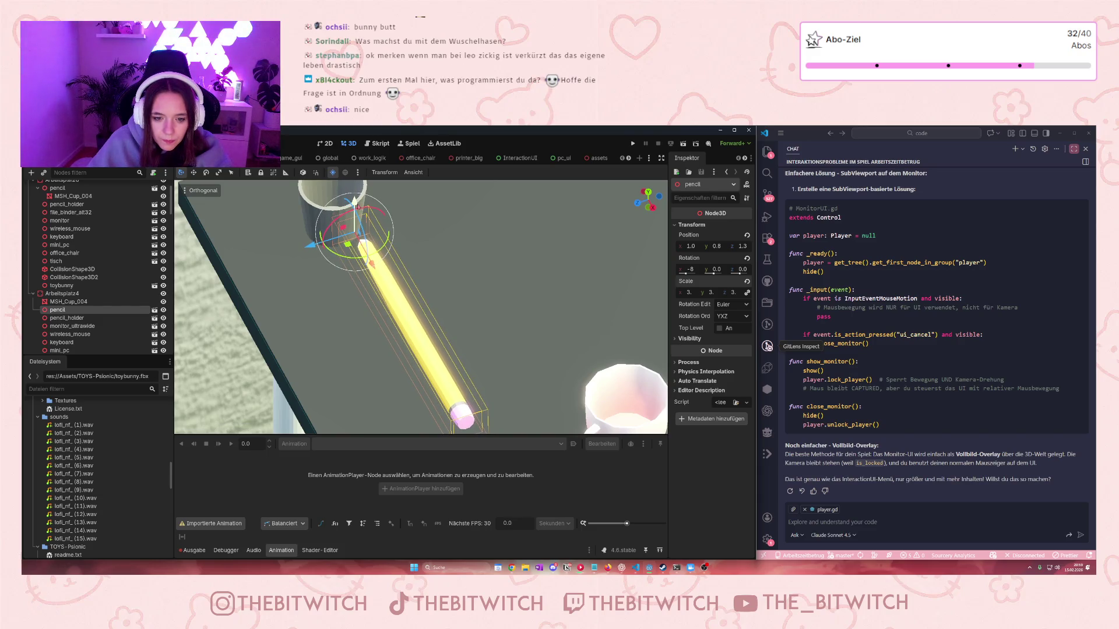
pyautogui.moveTo(346, 258)
pyautogui.mouseDown()
pyautogui.moveTo(371, 233)
pyautogui.moveTo(362, 240)
pyautogui.moveTo(355, 197)
pyautogui.mouseUp()
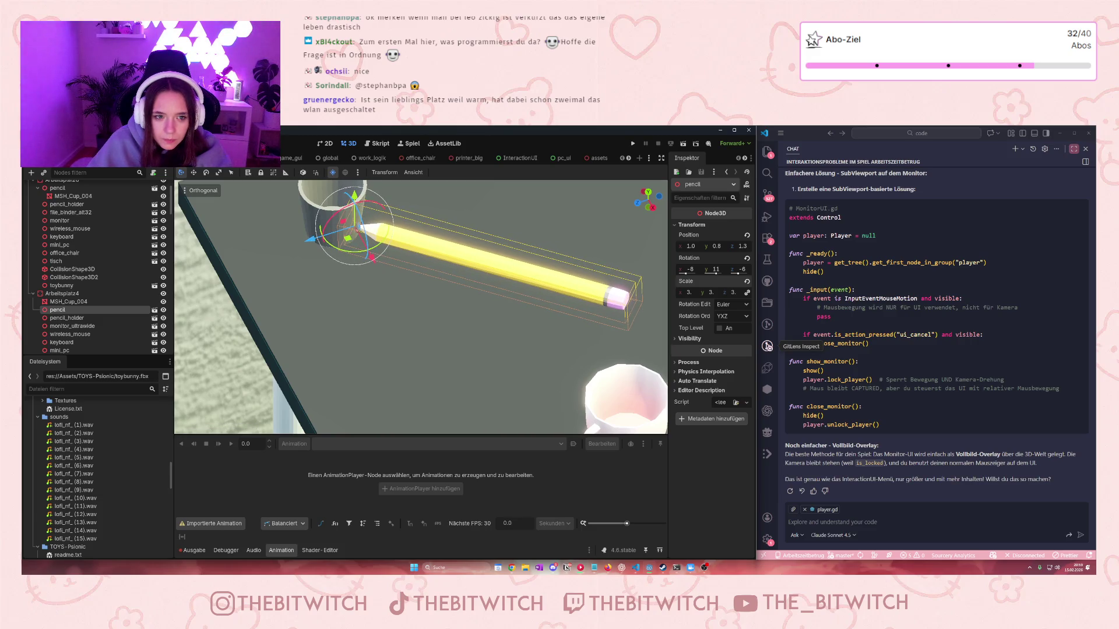
pyautogui.moveTo(374, 264); pyautogui.dragTo(401, 326)
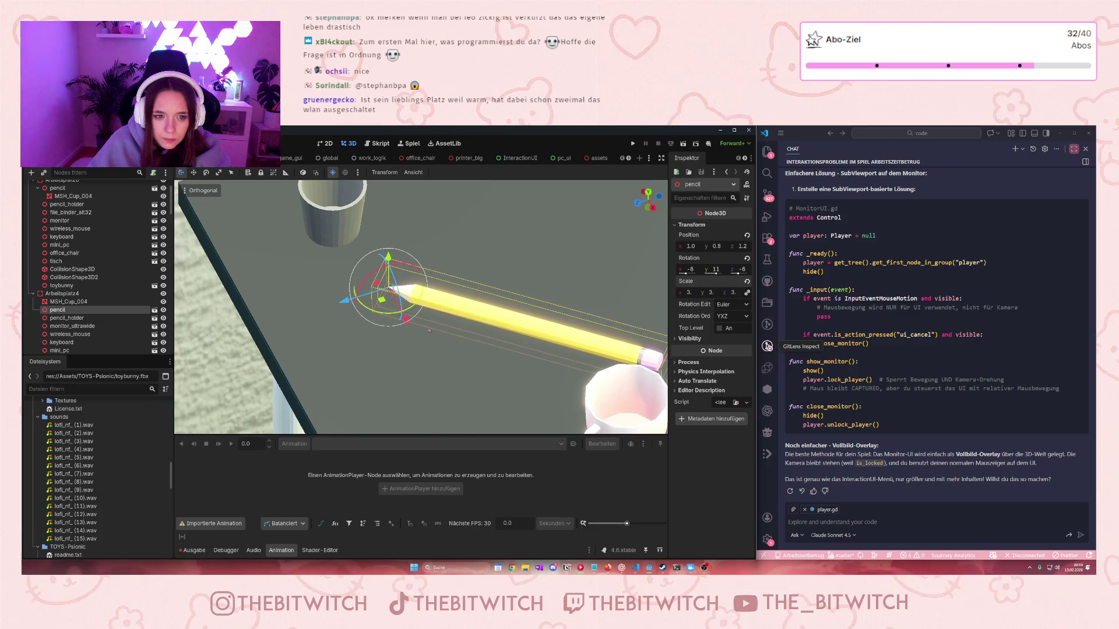
pyautogui.scroll(-5, 422, 310)
pyautogui.click(305, 270)
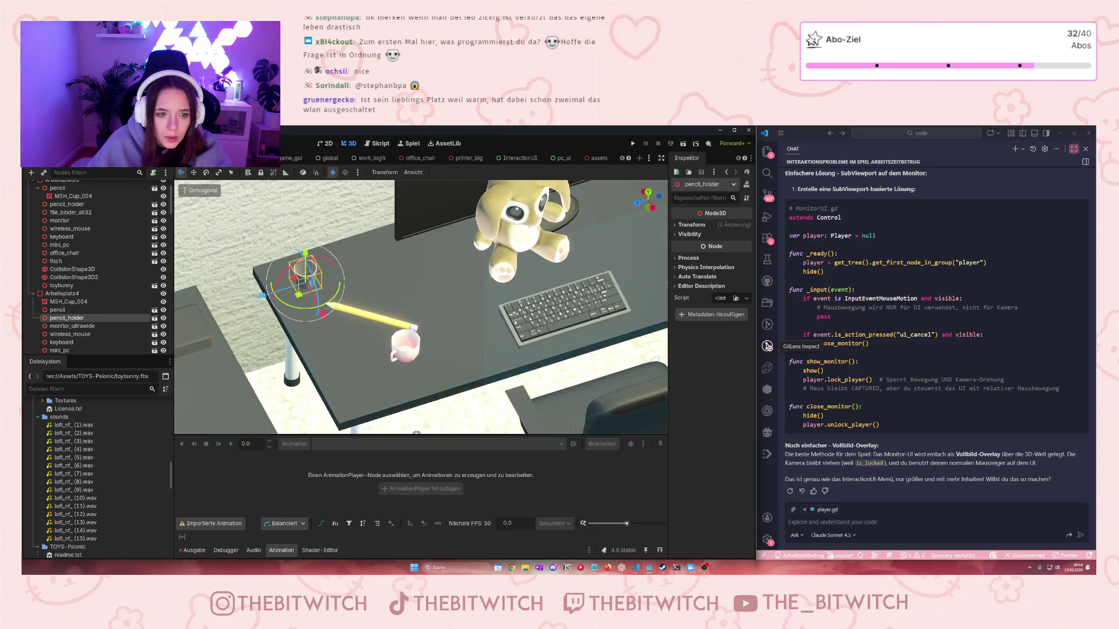
# Delete the pencil_holder and MSH_Cup_004 nodes from the scene
pyautogui.press('Delete')
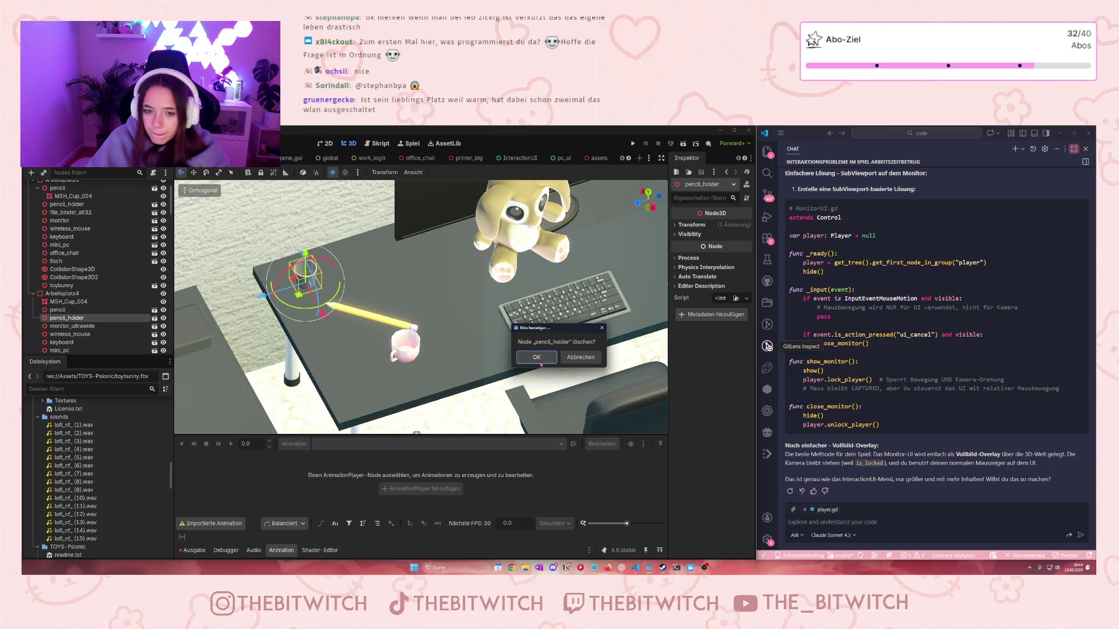
pyautogui.click(538, 359)
pyautogui.click(408, 347)
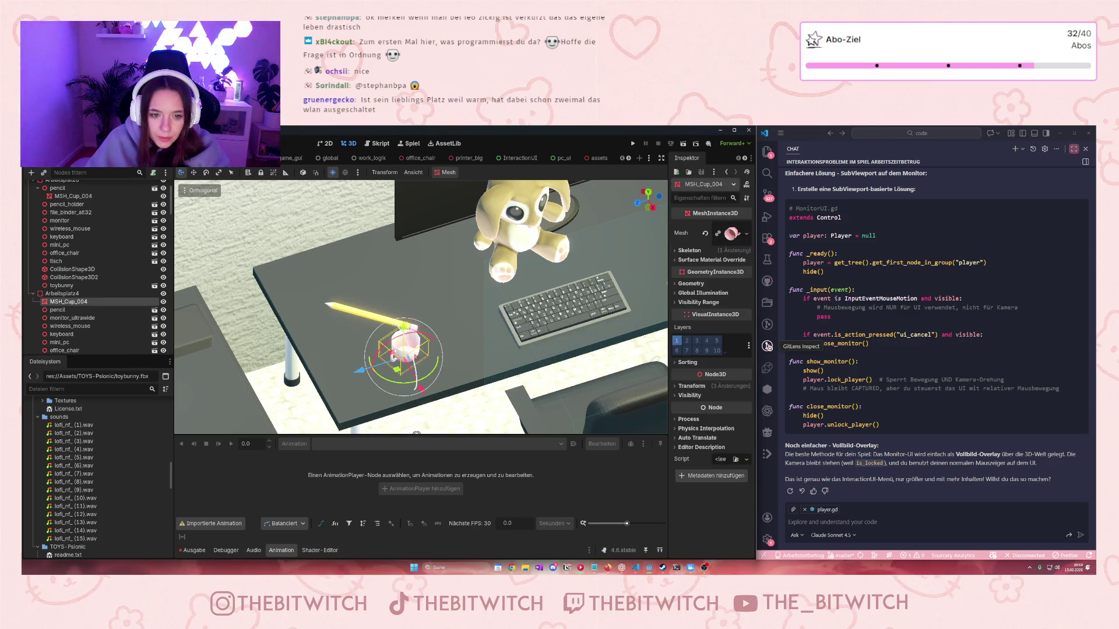
pyautogui.press('Delete')
pyautogui.click(521, 359)
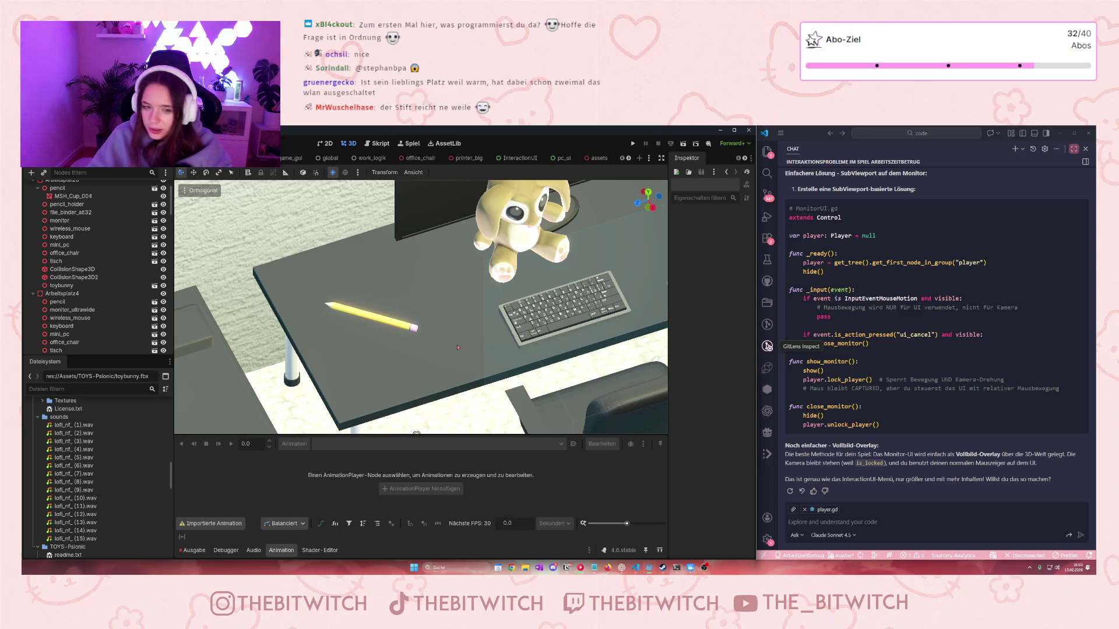
# Select the pencil on the desk and save the scene with Ctrl+S
pyautogui.scroll(5, 348, 288)
pyautogui.click(260, 303)
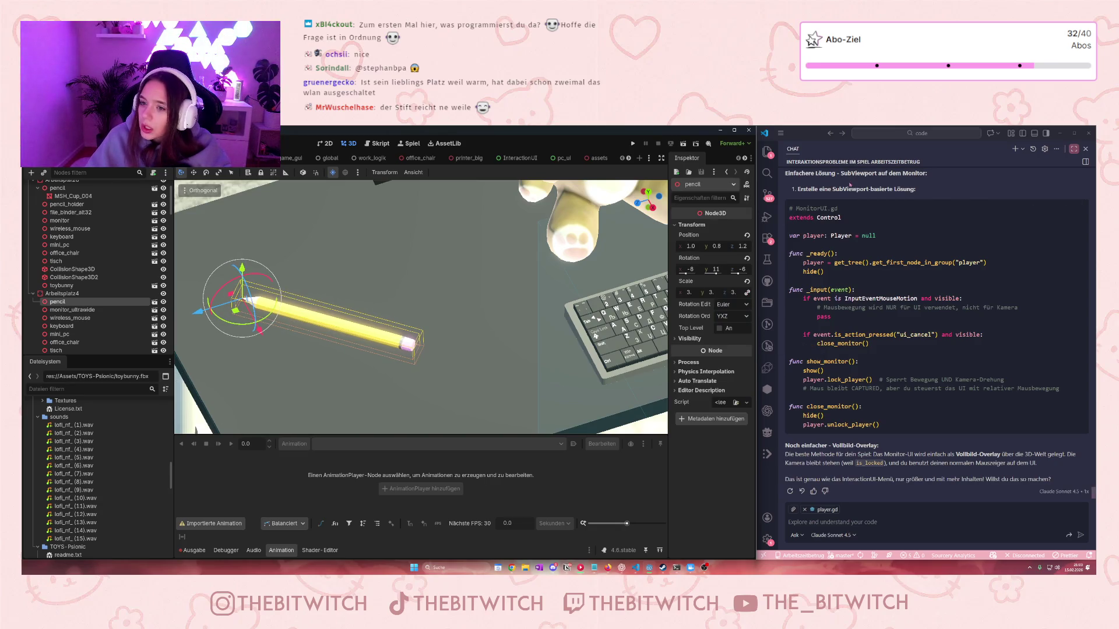
pyautogui.hotkey('ctrl', 's')
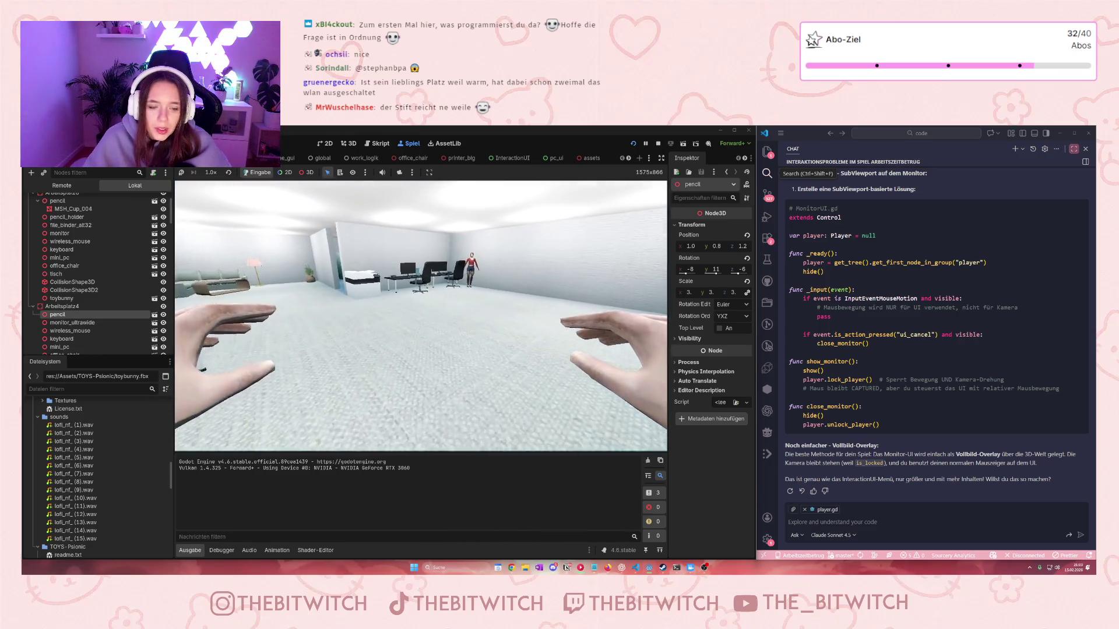
# Walk toward the desks and open, then close, the printer's interaction menu
pyautogui.press('w')
pyautogui.press('e')
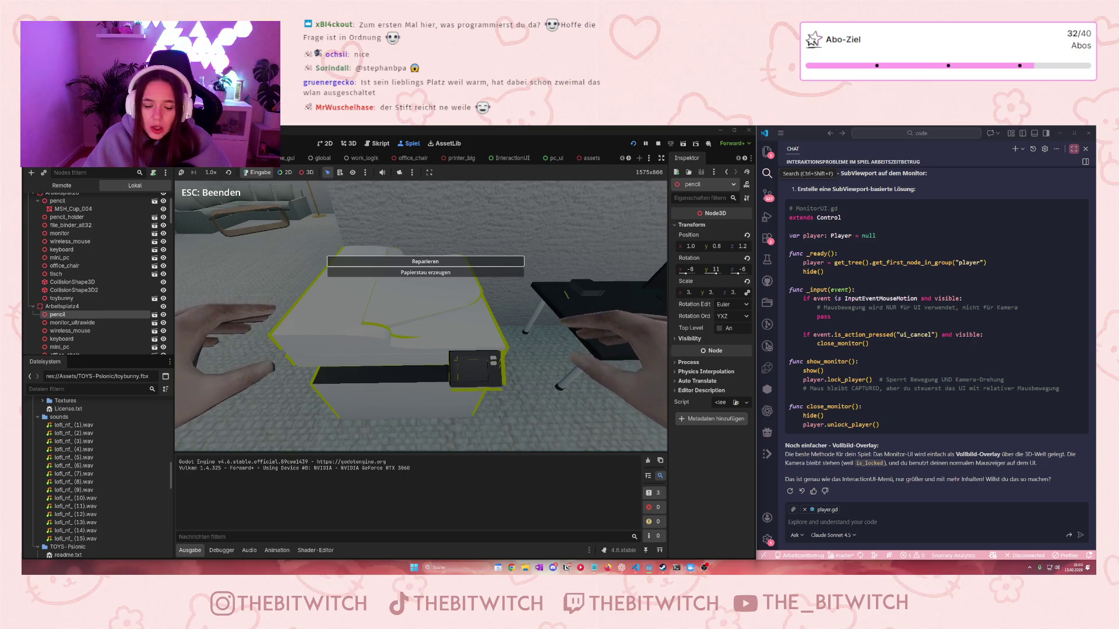
pyautogui.press('Escape')
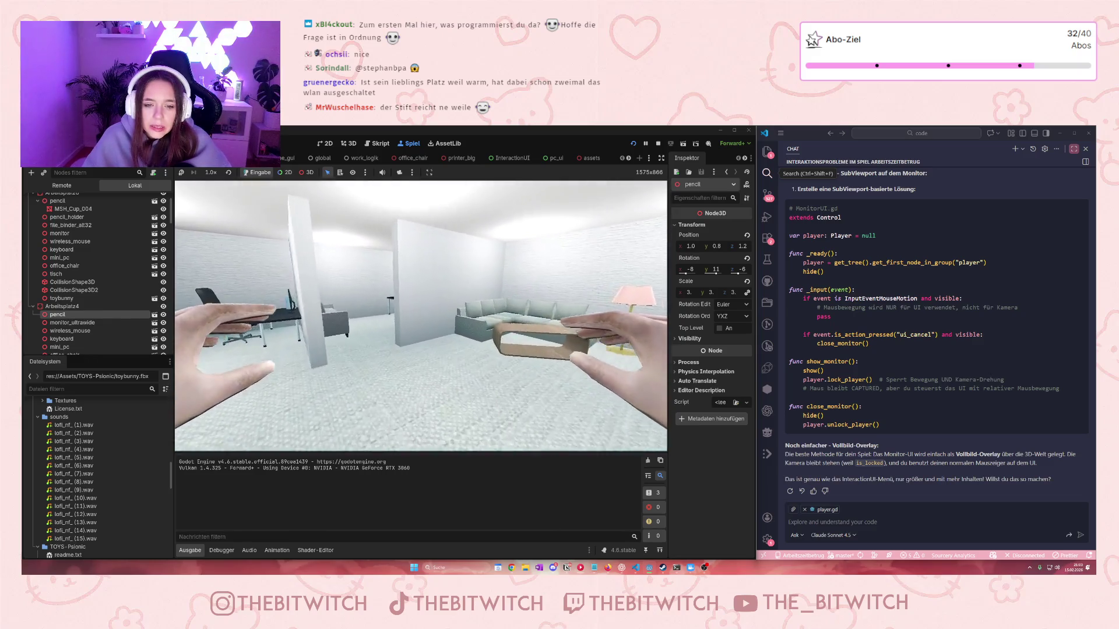
# Walk past the desks to the sofa and lamp, then stop the game
pyautogui.press('w')
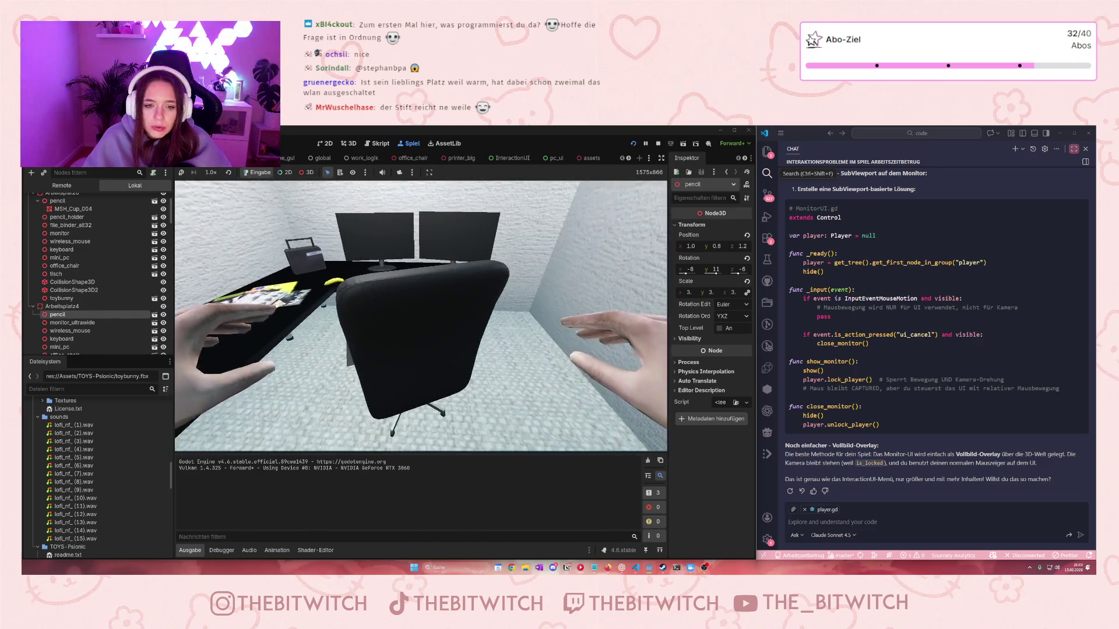
pyautogui.press('w')
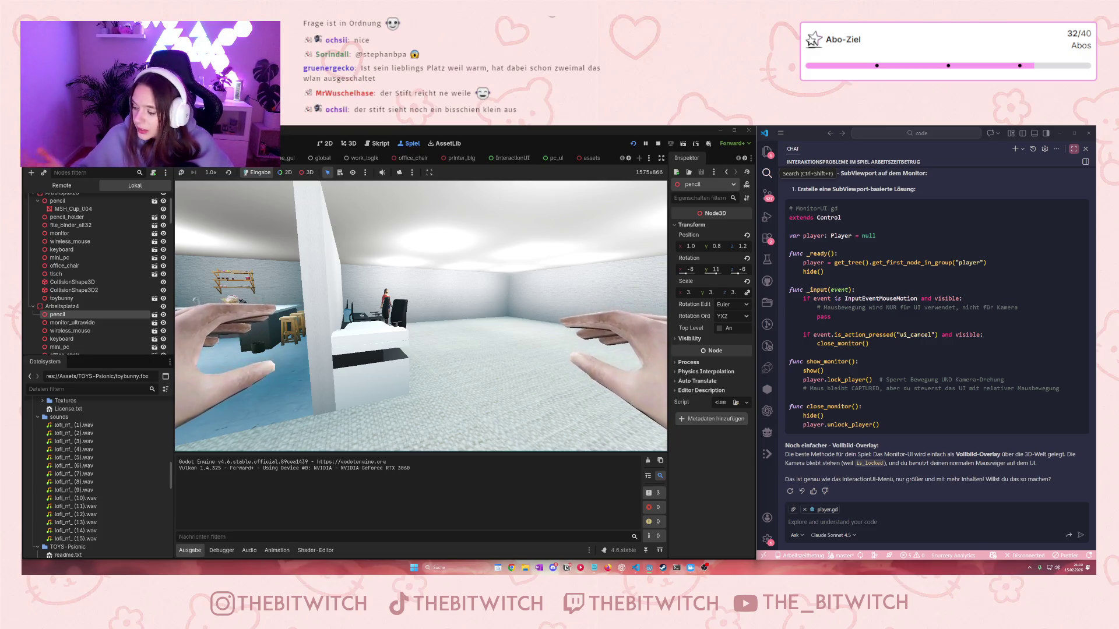
pyautogui.moveTo(420, 316)
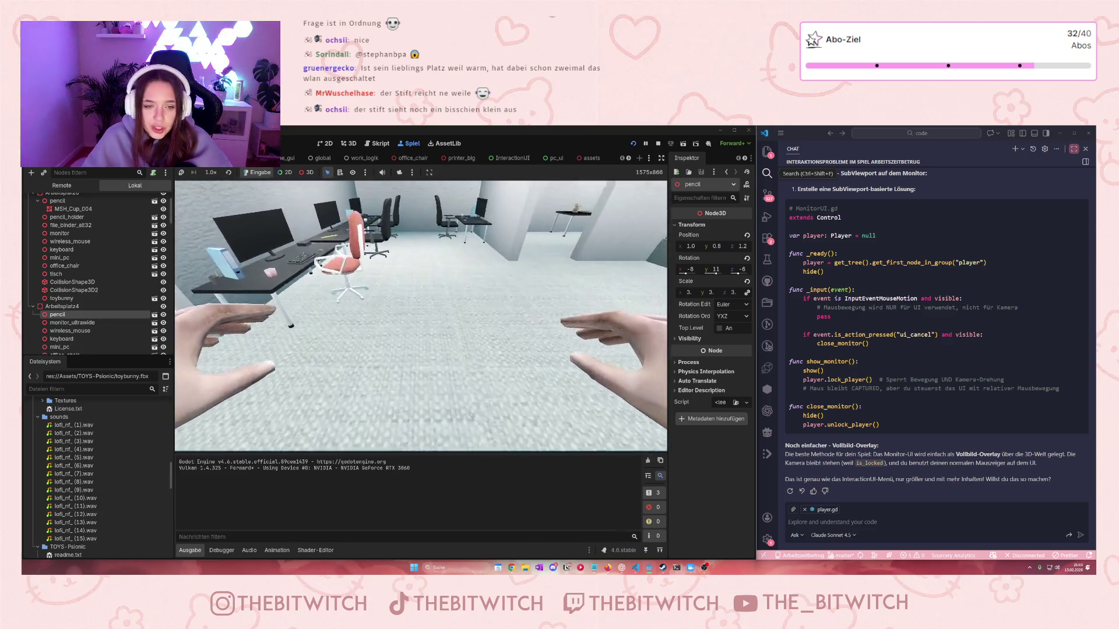
pyautogui.press('w')
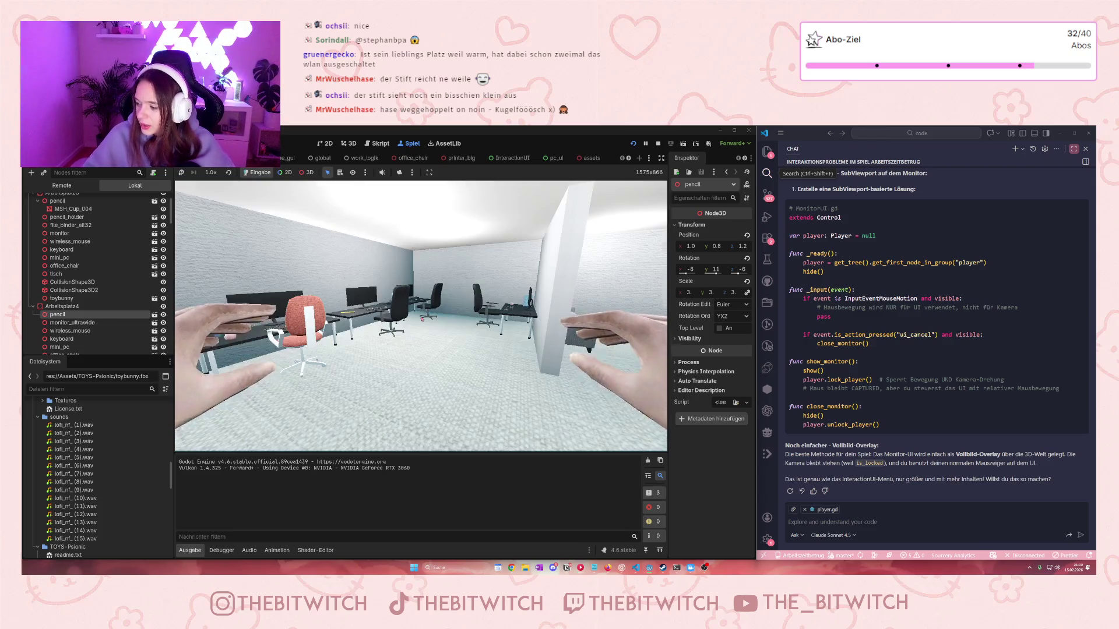
pyautogui.click(658, 144)
# Move the toy bunny across the desk and turn it slightly
pyautogui.click(436, 283)
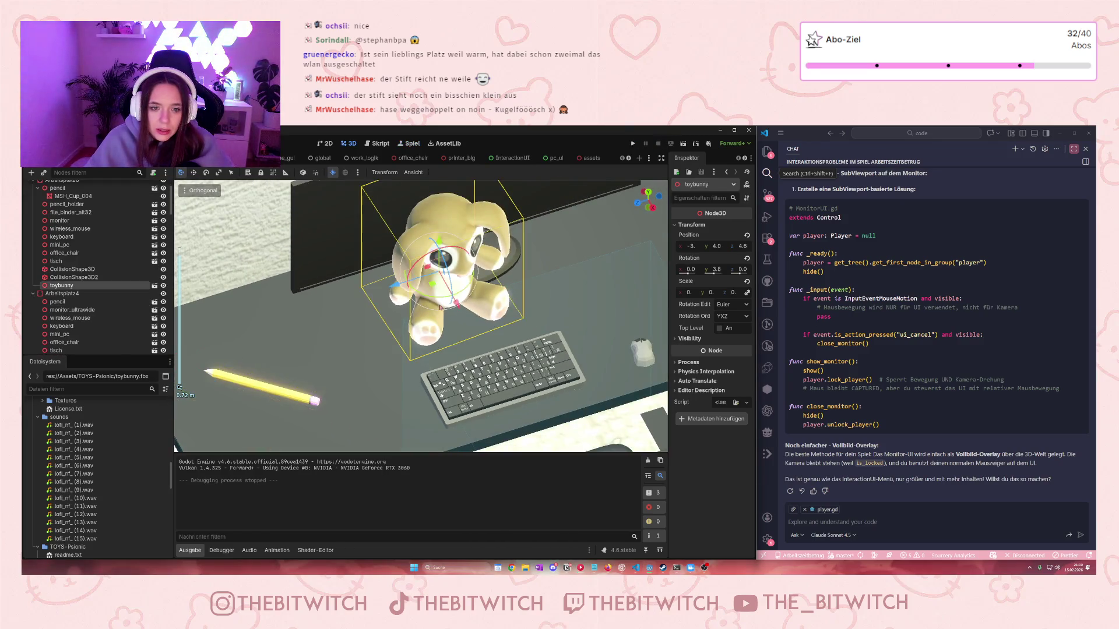
pyautogui.moveTo(443, 297)
pyautogui.mouseDown()
pyautogui.moveTo(457, 316)
pyautogui.moveTo(268, 335)
pyautogui.moveTo(289, 332)
pyautogui.mouseUp()
pyautogui.scroll(-5, 455, 318)
pyautogui.moveTo(353, 373)
pyautogui.mouseDown()
pyautogui.moveTo(362, 374)
pyautogui.moveTo(350, 361)
pyautogui.mouseUp()
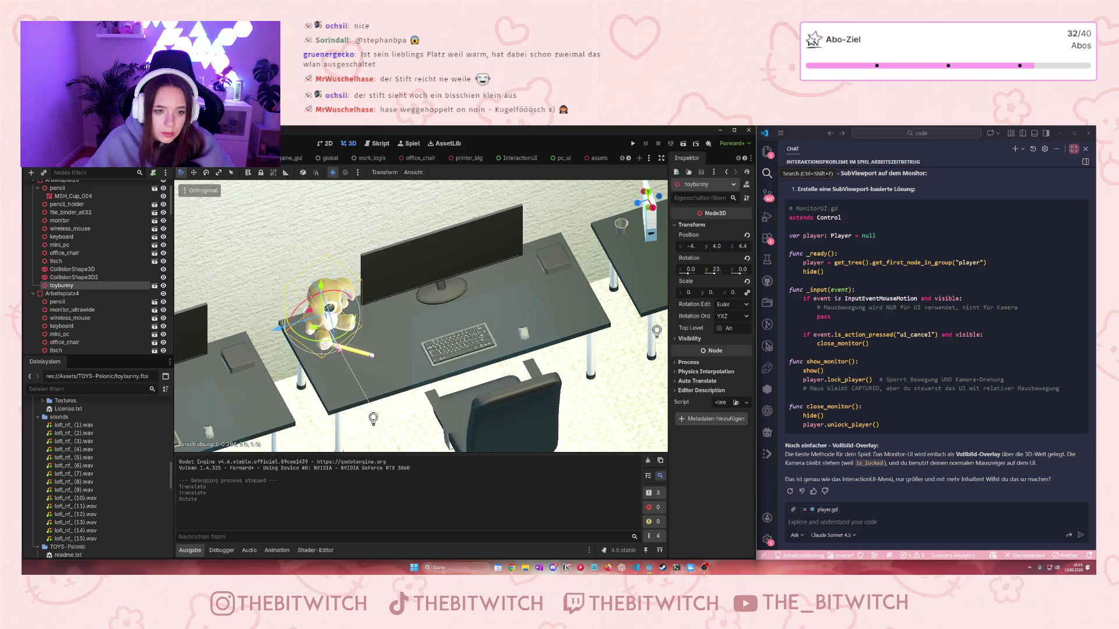
pyautogui.scroll(4, 336, 282)
# Lower the bunny onto the desktop beside the pencil, at about -3, 0.9, 2.0
pyautogui.moveTo(312, 289); pyautogui.dragTo(311, 326)
pyautogui.scroll(-10, 312, 326)
pyautogui.moveTo(406, 294)
pyautogui.mouseDown()
pyautogui.moveTo(406, 326)
pyautogui.moveTo(376, 316)
pyautogui.mouseUp()
pyautogui.scroll(5, 262, 335)
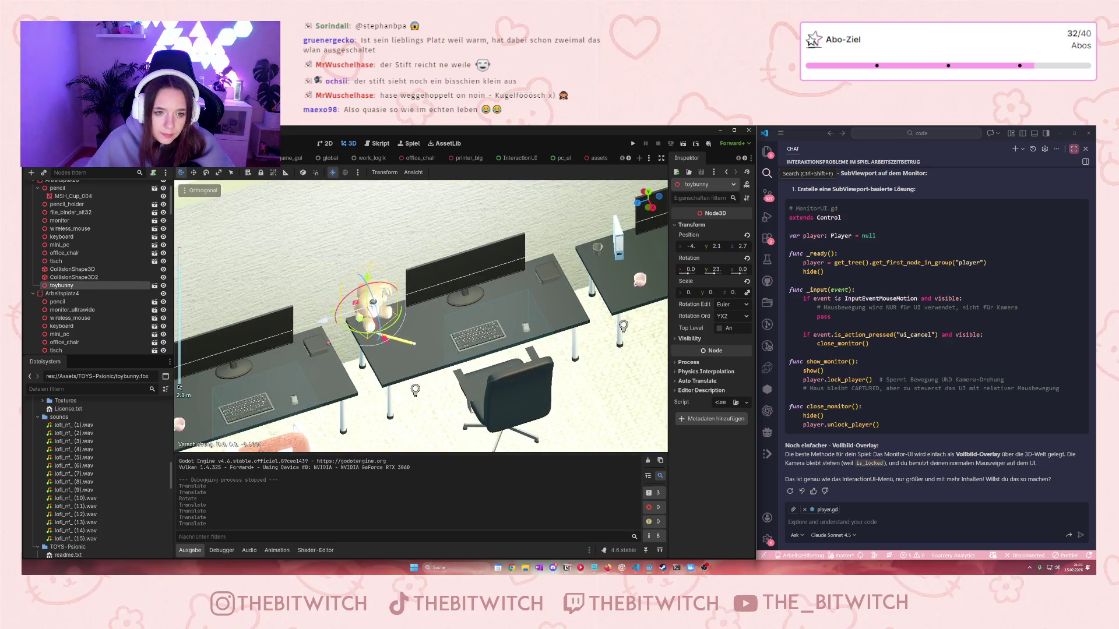
pyautogui.scroll(5, 261, 334)
pyautogui.moveTo(315, 275)
pyautogui.mouseDown()
pyautogui.moveTo(316, 382)
pyautogui.moveTo(408, 350)
pyautogui.moveTo(374, 300)
pyautogui.moveTo(377, 329)
pyautogui.mouseUp()
pyautogui.moveTo(388, 373); pyautogui.dragTo(376, 361)
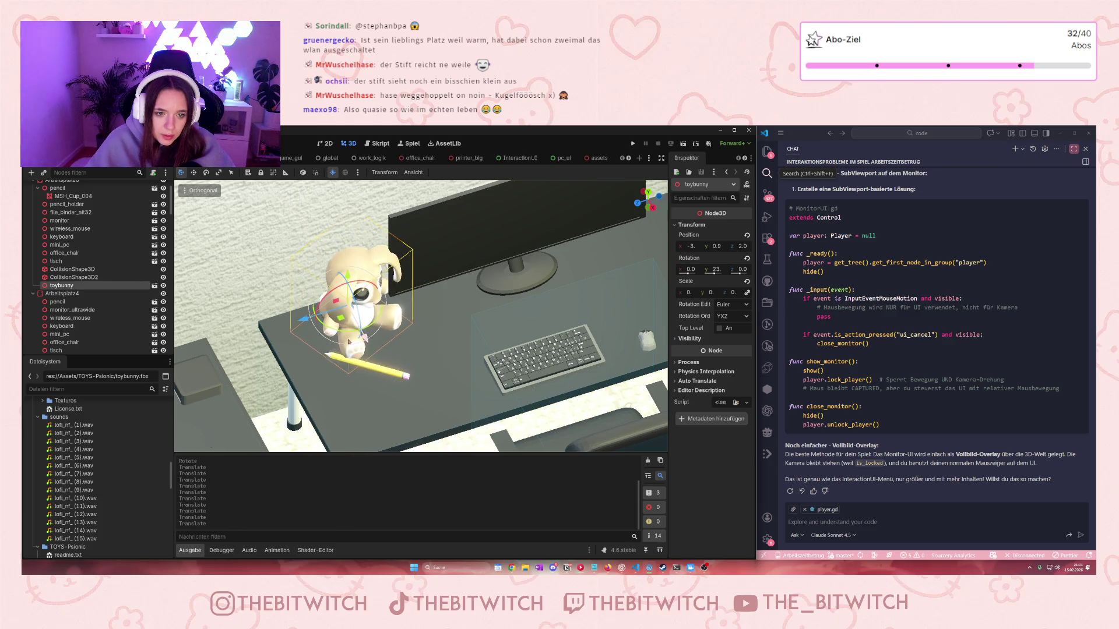
pyautogui.moveTo(315, 341); pyautogui.dragTo(254, 343)
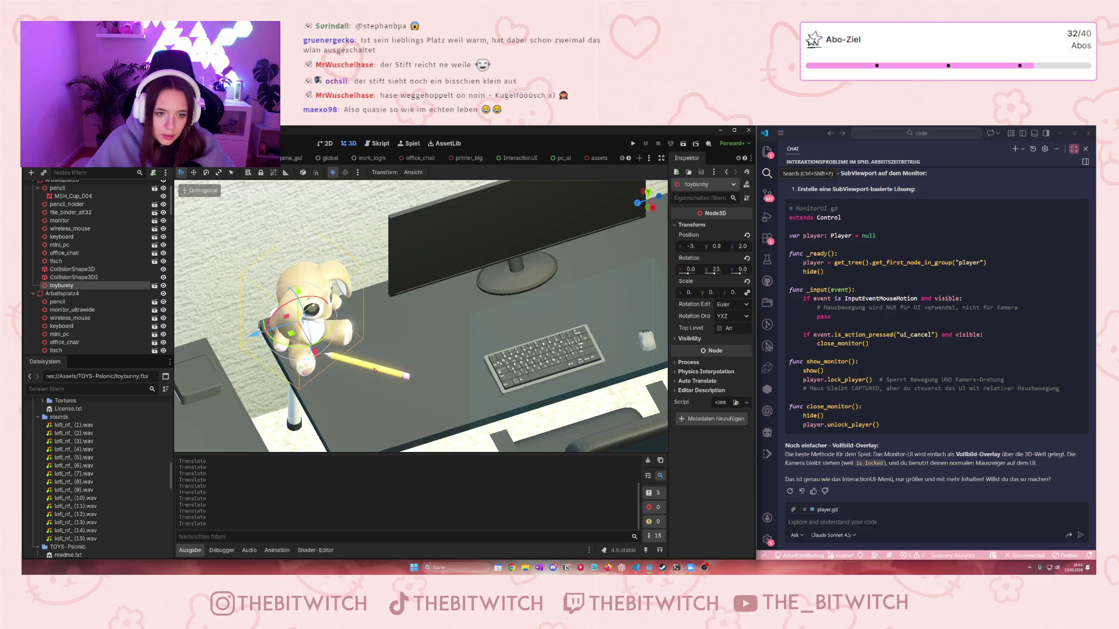
# Nudge the pencil along its X axis
pyautogui.click(367, 370)
pyautogui.moveTo(343, 389); pyautogui.dragTo(443, 398)
pyautogui.scroll(-5, 442, 398)
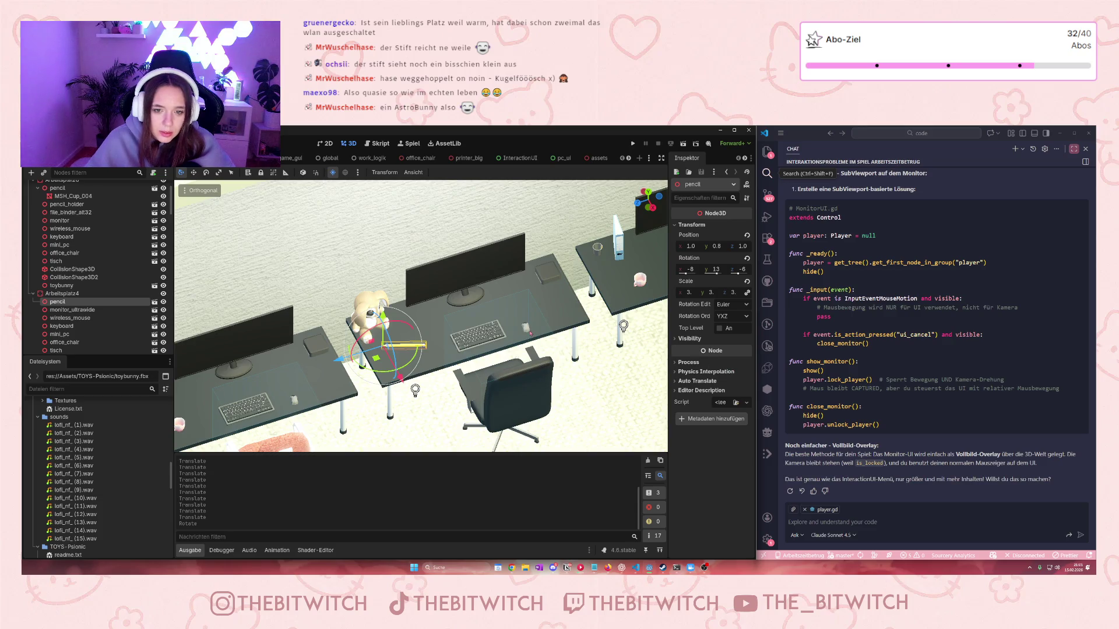
# Shift the keyboard slightly up-left on the desk
pyautogui.click(478, 335)
pyautogui.press('f')
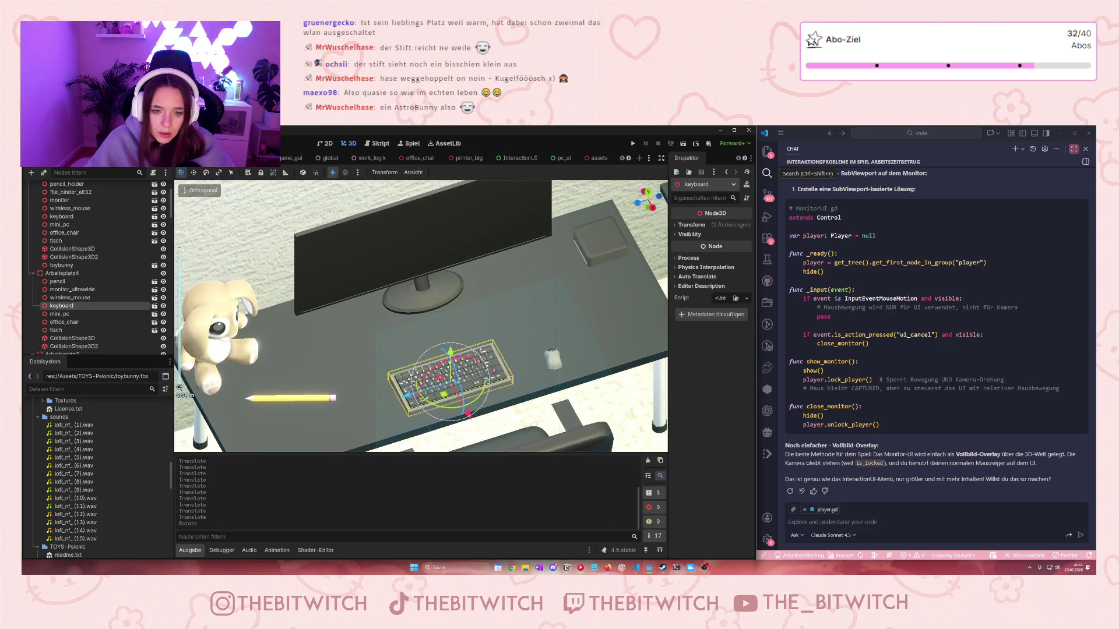
pyautogui.moveTo(468, 413)
pyautogui.mouseDown()
pyautogui.moveTo(517, 402)
pyautogui.moveTo(502, 379)
pyautogui.moveTo(485, 380)
pyautogui.moveTo(543, 357)
pyautogui.moveTo(541, 345)
pyautogui.mouseUp()
pyautogui.click(553, 359)
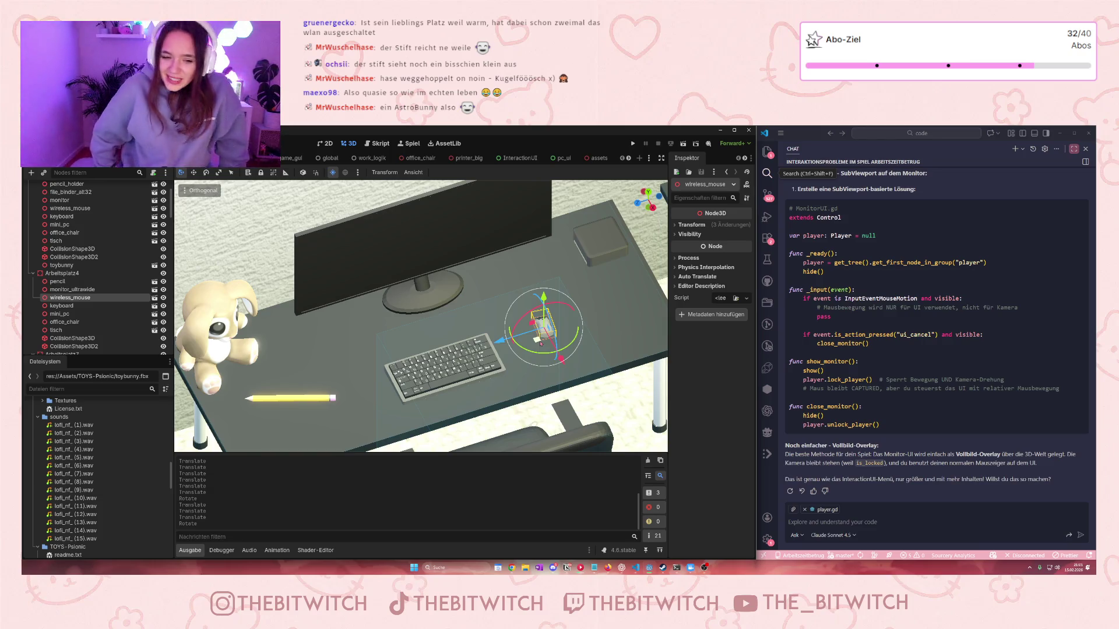
# Set the pencil's scale to 4 and tilt it on the desk
pyautogui.click(315, 399)
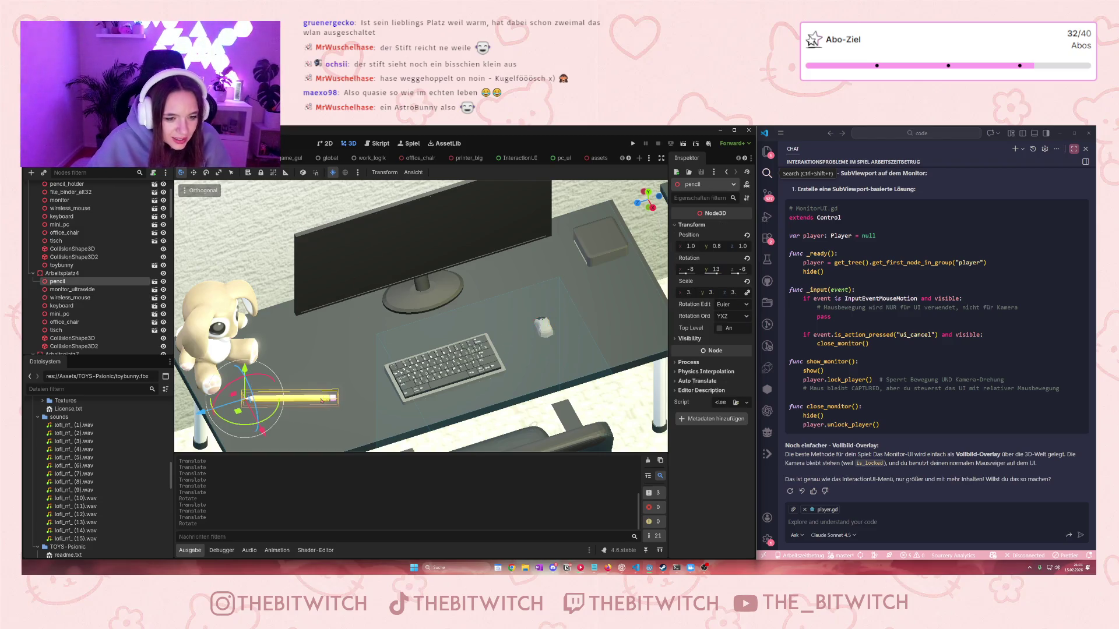
pyautogui.click(689, 293)
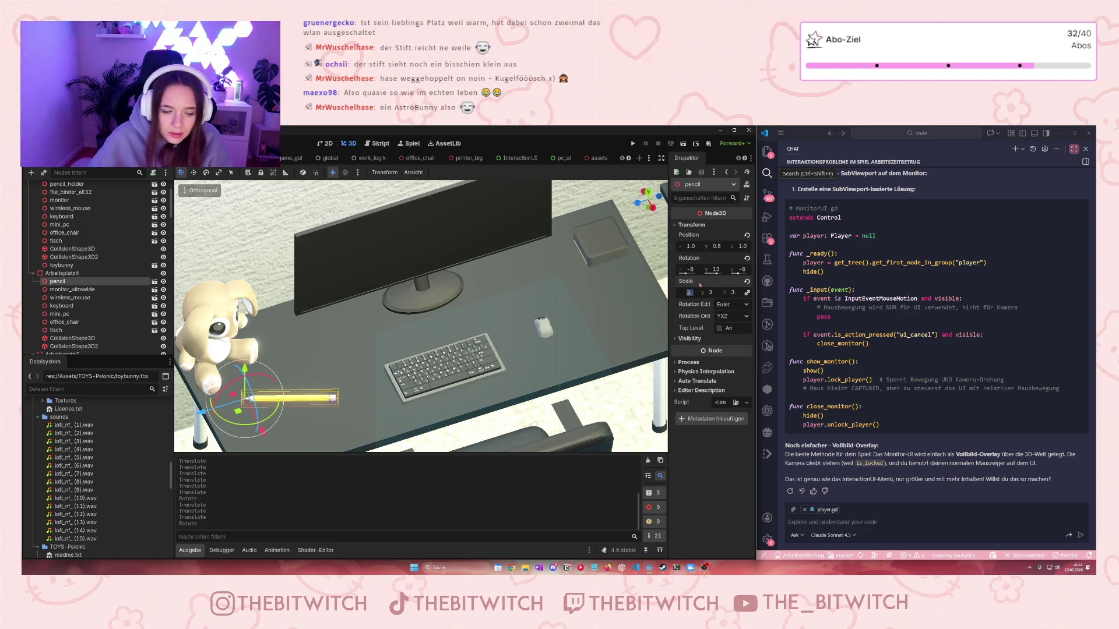
pyautogui.write('4')
pyautogui.press('Return')
pyautogui.press('f')
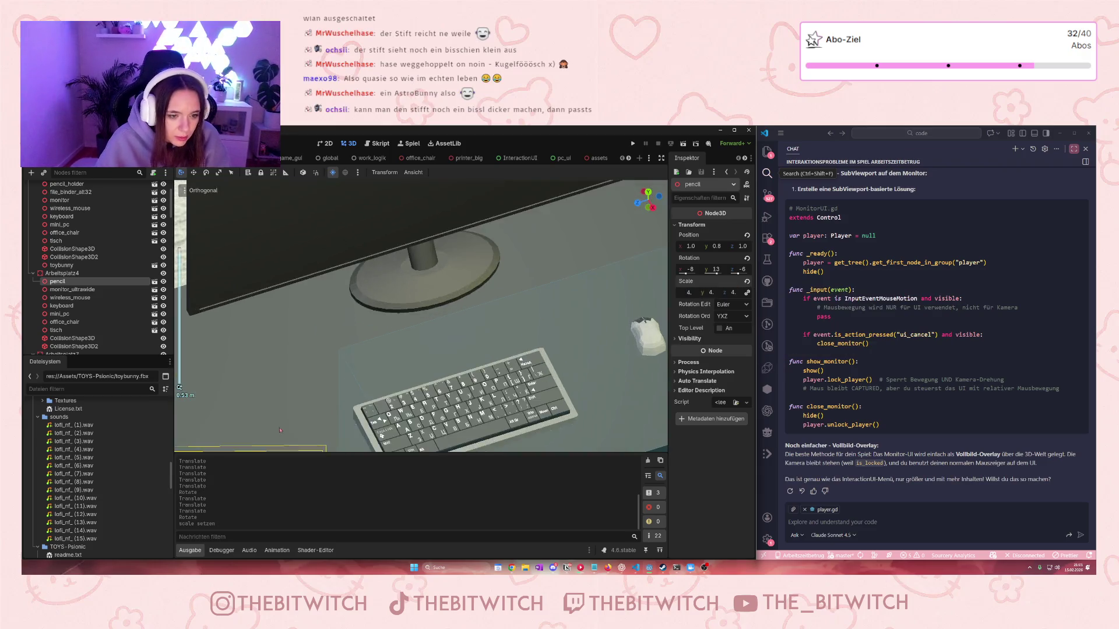
pyautogui.moveTo(277, 362); pyautogui.dragTo(340, 370)
pyautogui.scroll(-3, 366, 386)
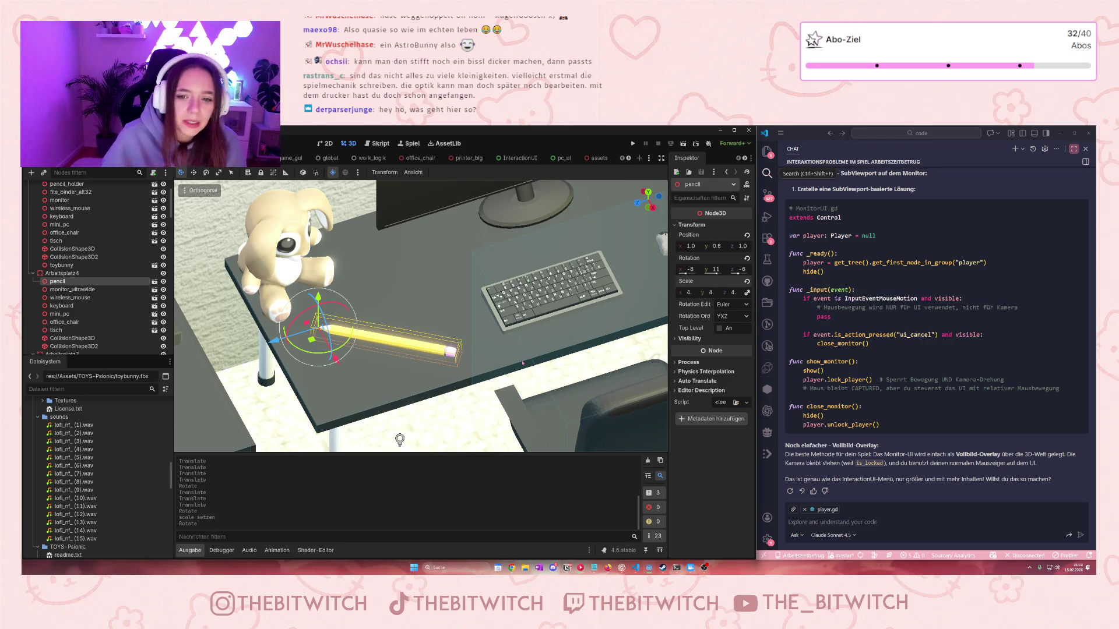
pyautogui.scroll(-1, 525, 362)
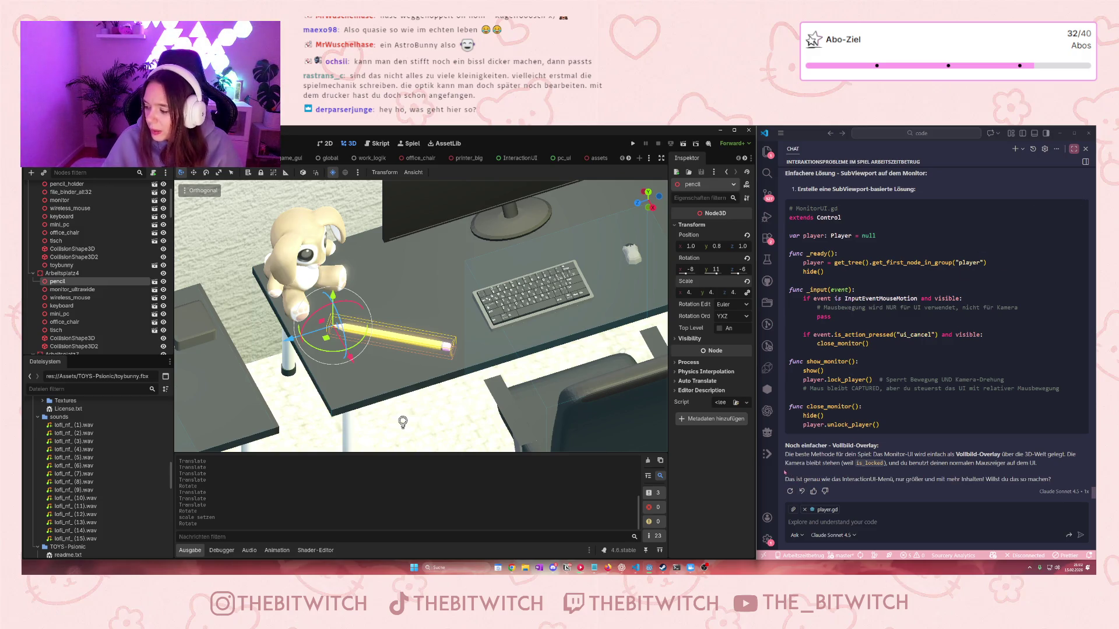
pyautogui.scroll(-6, 365, 269)
pyautogui.scroll(2, 370, 290)
pyautogui.scroll(3, 370, 290)
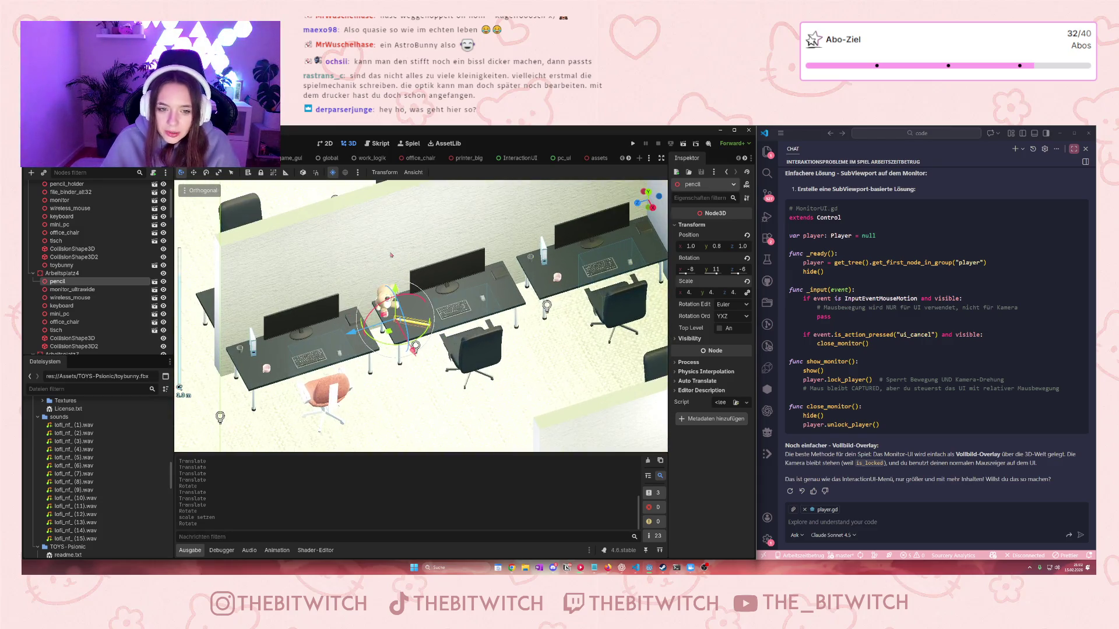
pyautogui.scroll(4, 391, 254)
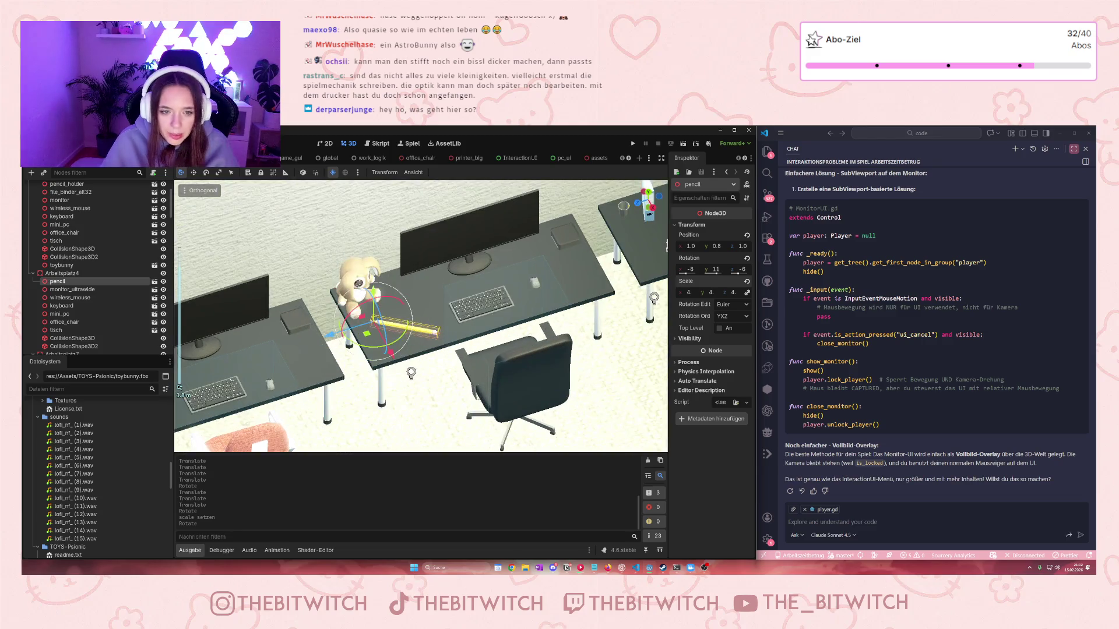
# Move the toy bunny on the desk, then bring up the PlayerScene
pyautogui.click(357, 285)
pyautogui.moveTo(307, 304); pyautogui.dragTo(330, 312)
pyautogui.scroll(-5, 284, 319)
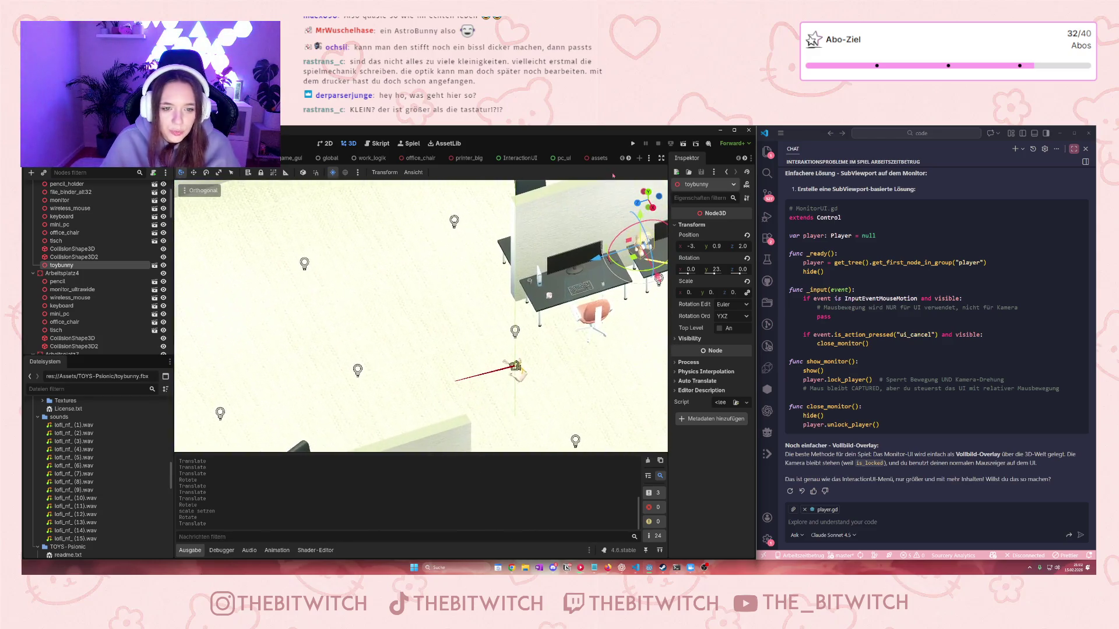
pyautogui.scroll(3, 370, 217)
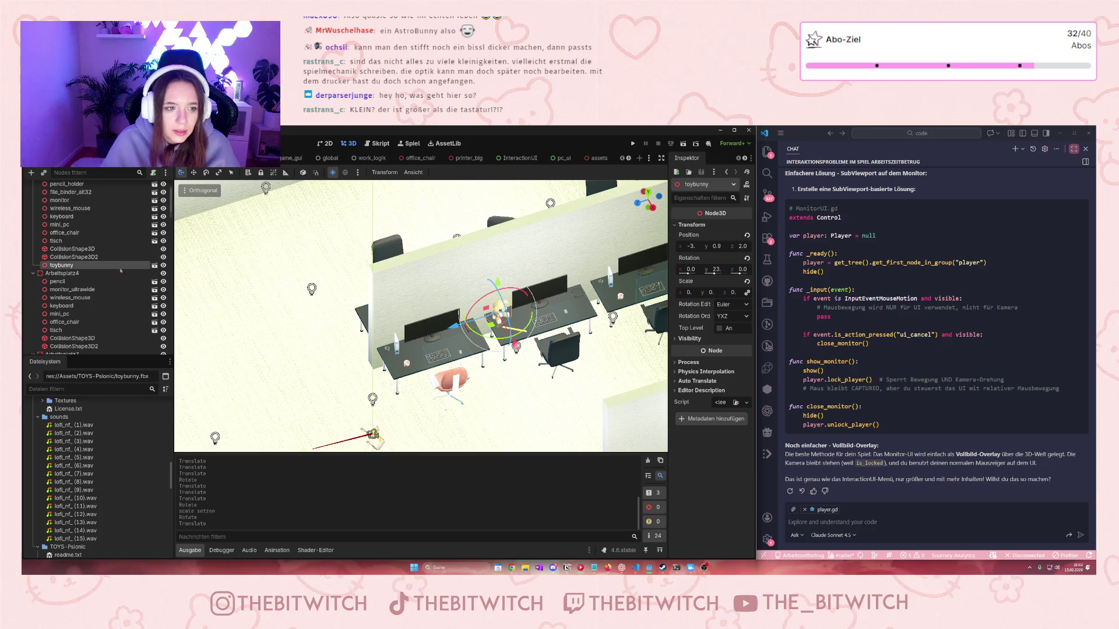
pyautogui.scroll(3, 93, 259)
pyautogui.hotkey('ctrl', 'Tab')
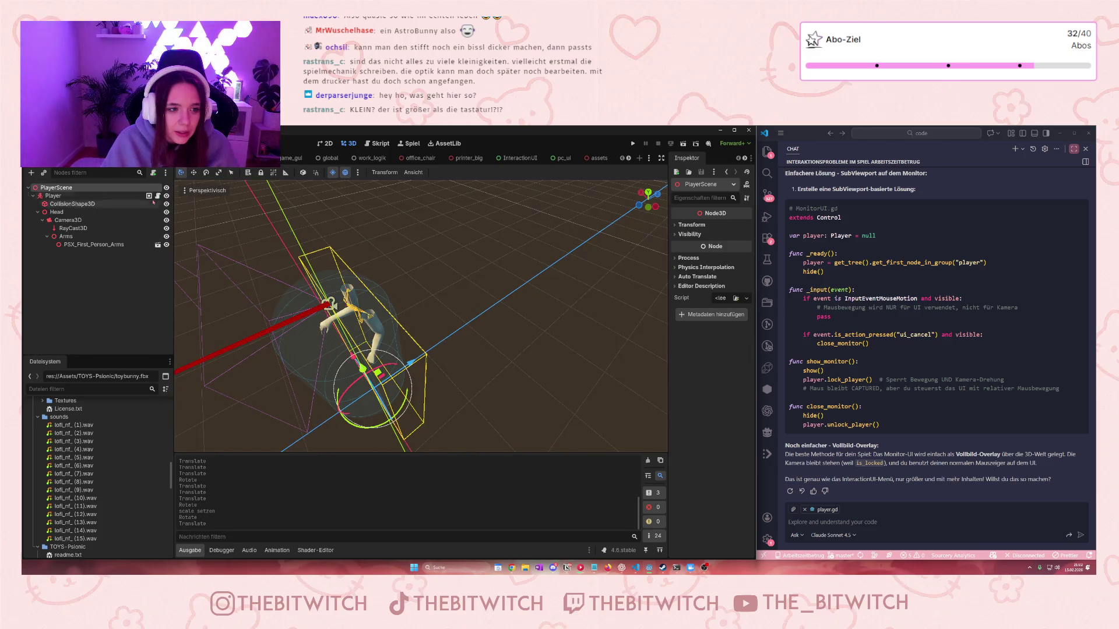
# Look through the player.gd, Interactable.gd and PcUI.gd scripts
pyautogui.click(157, 196)
pyautogui.scroll(-15, 452, 336)
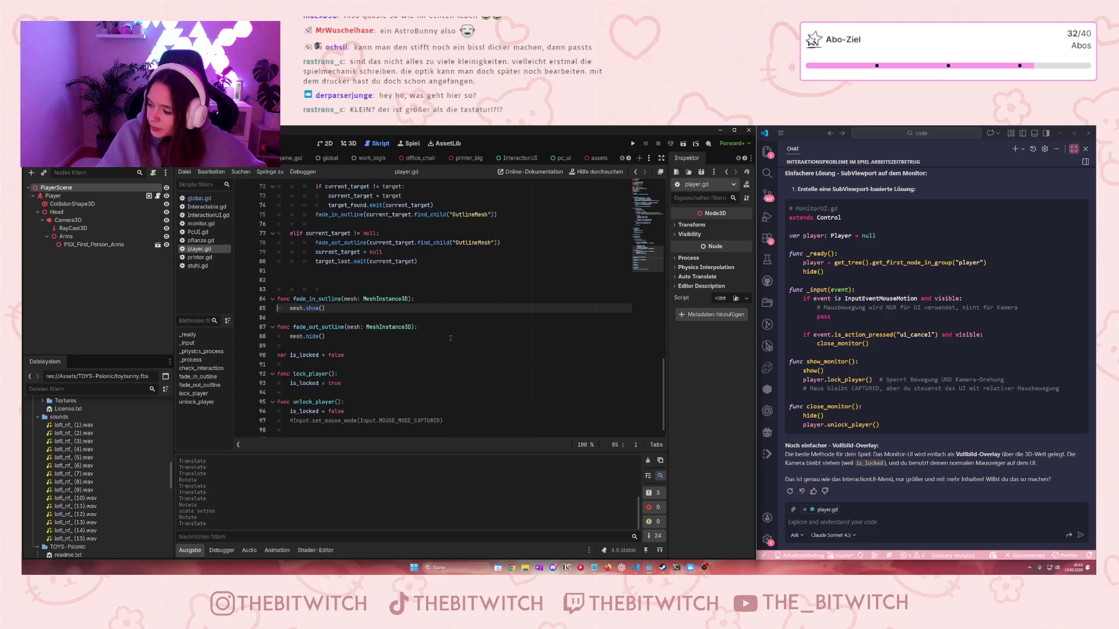
pyautogui.scroll(20, 449, 336)
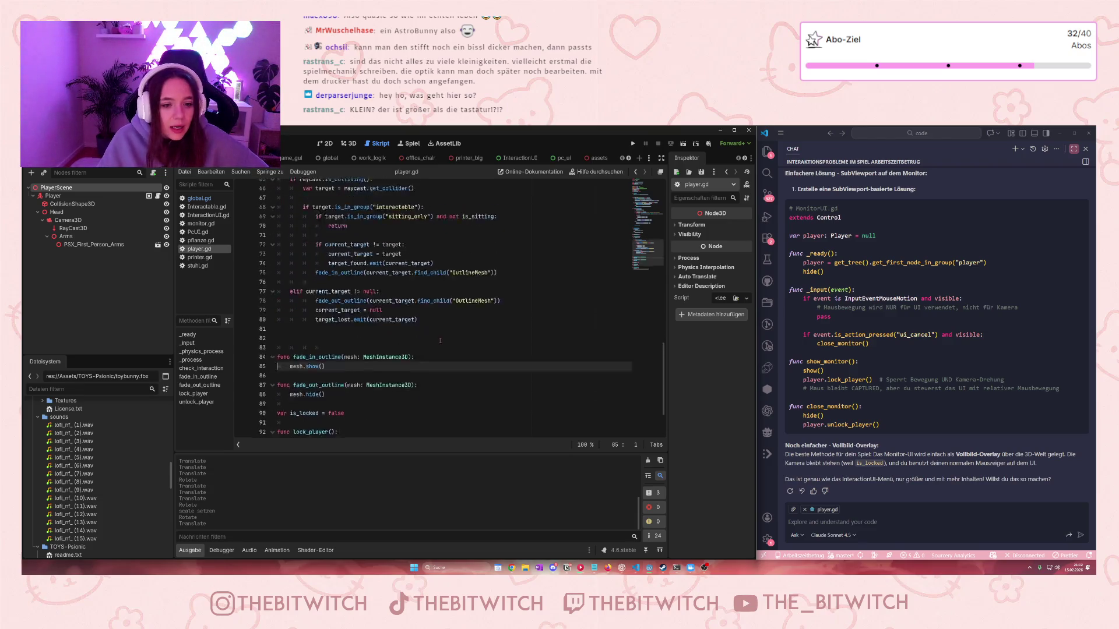
pyautogui.scroll(4, 431, 346)
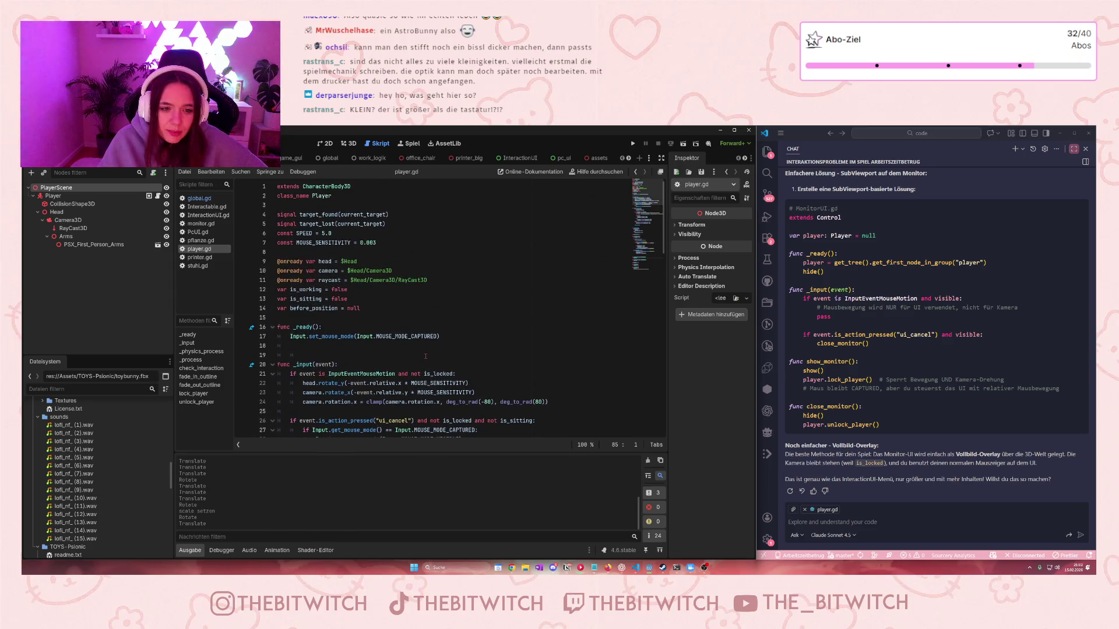
pyautogui.click(205, 215)
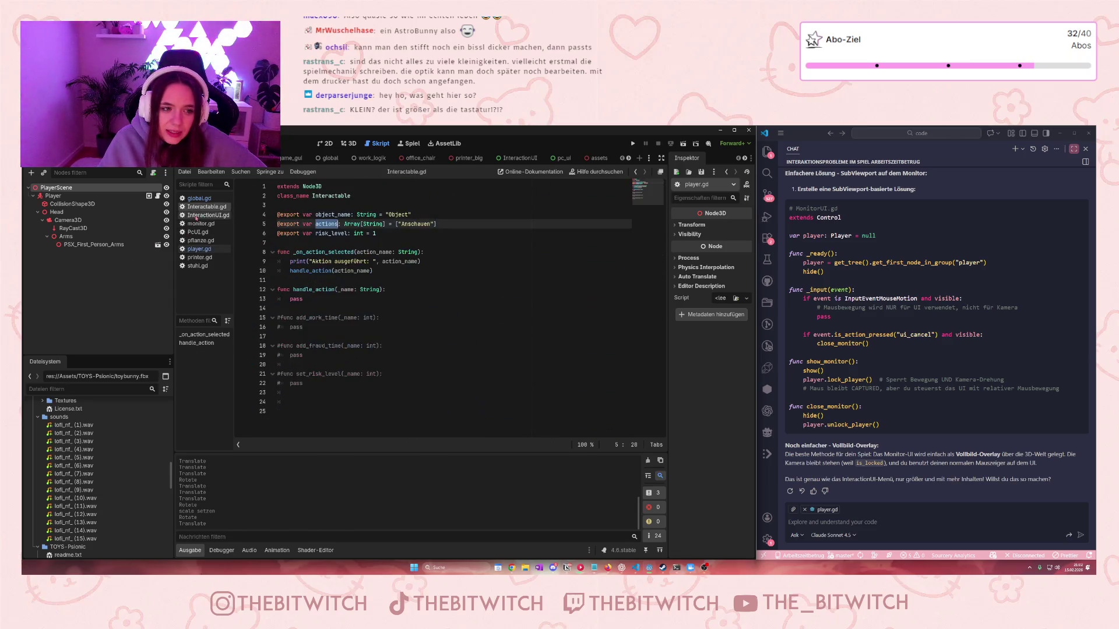
pyautogui.click(195, 232)
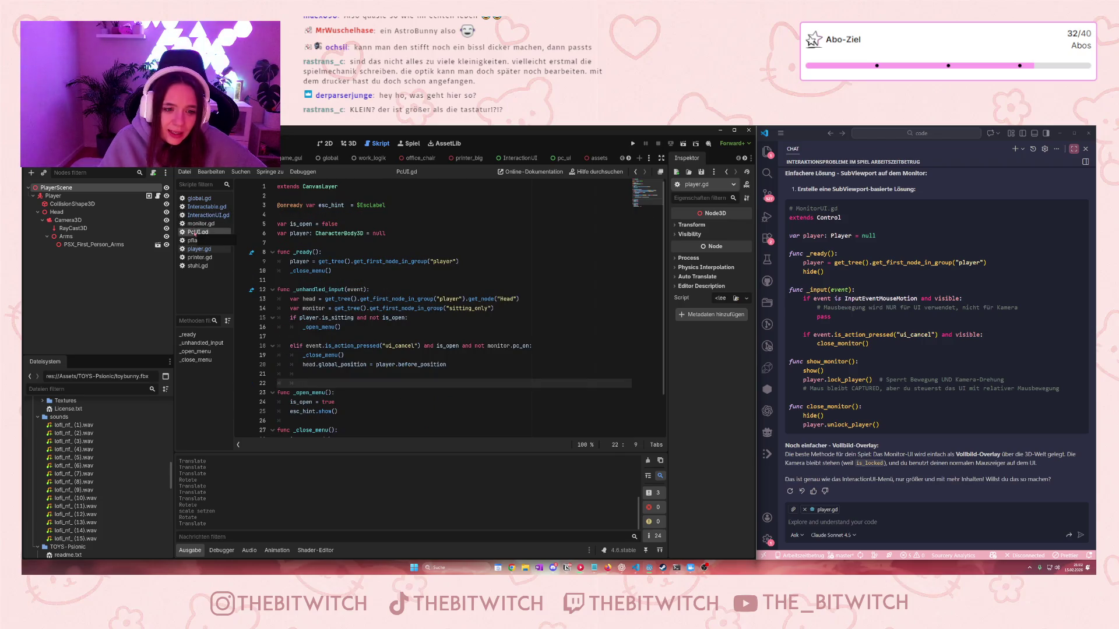
# Save the Welt office scene and return to its 3D view
pyautogui.click(293, 158)
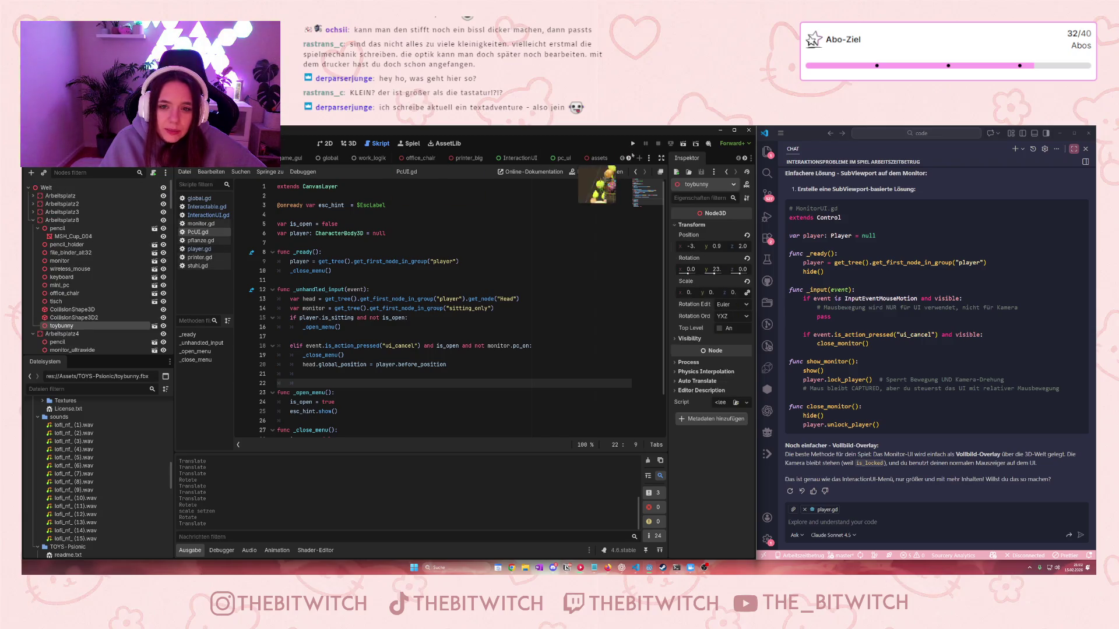
pyautogui.click(543, 250)
pyautogui.hotkey('ctrl', 's')
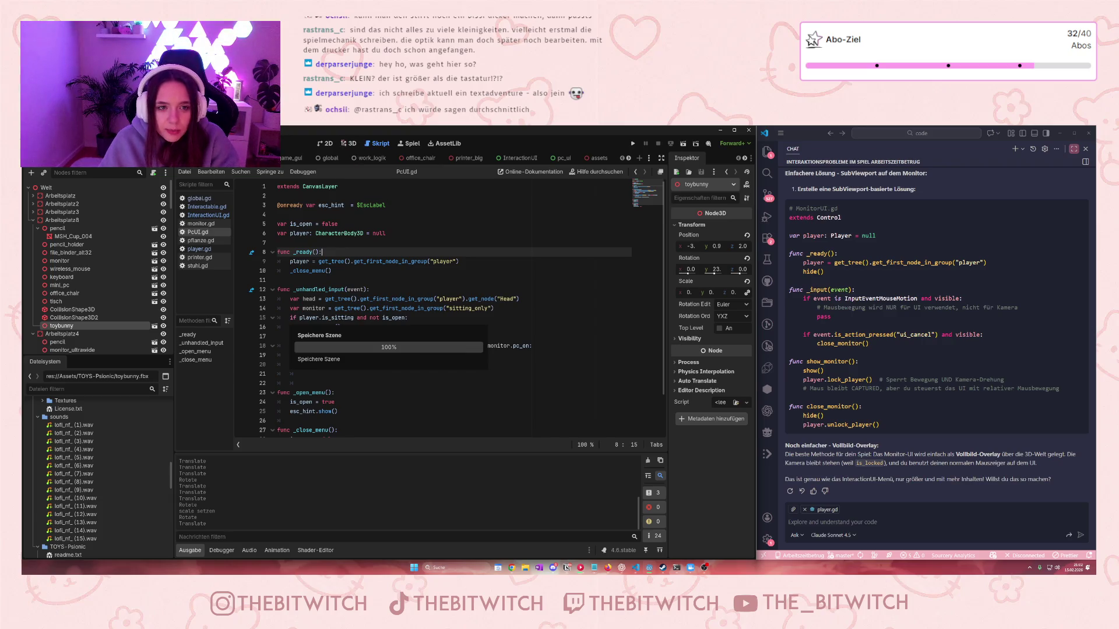
pyautogui.hotkey('ctrl', 'F2')
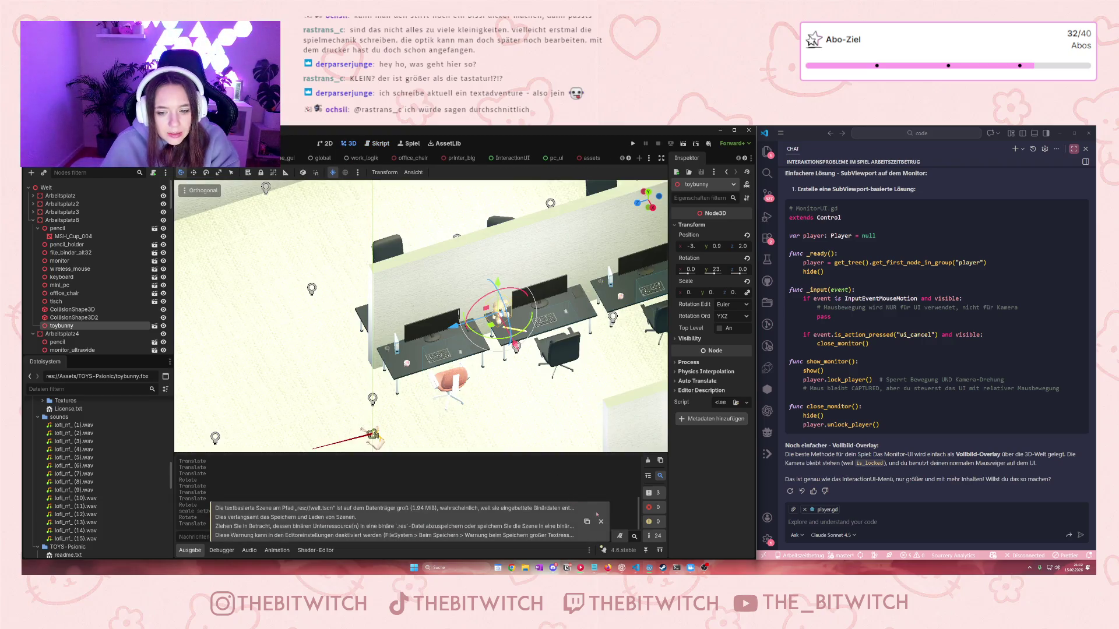
# Dismiss the large-scene warning and select the ultrawide monitor on the desk
pyautogui.click(601, 522)
pyautogui.scroll(3, 420, 315)
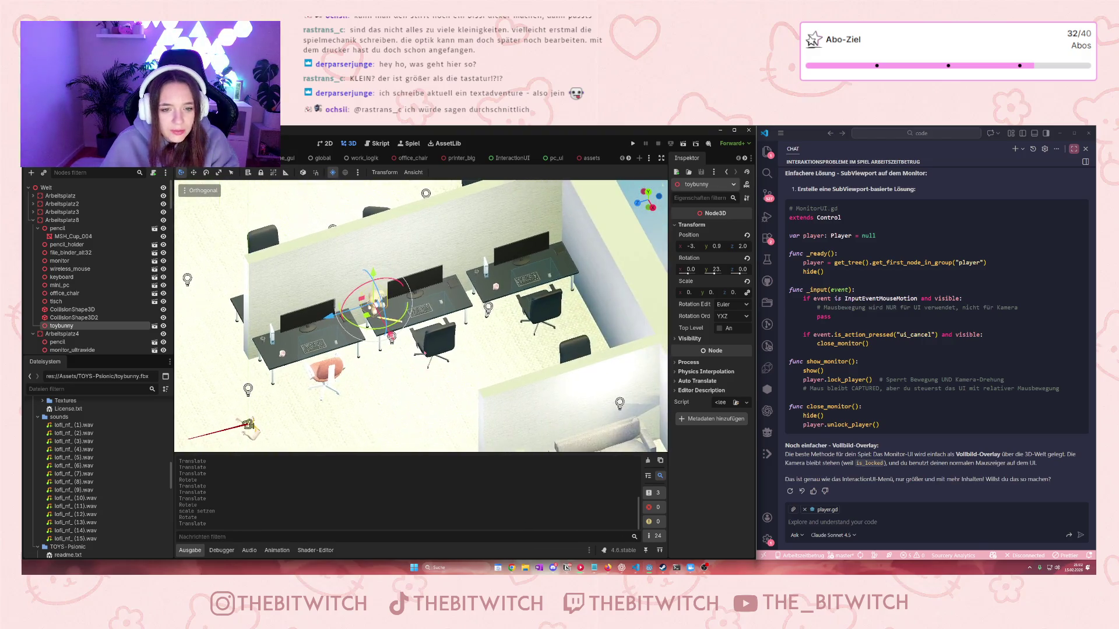
pyautogui.scroll(-4, 373, 351)
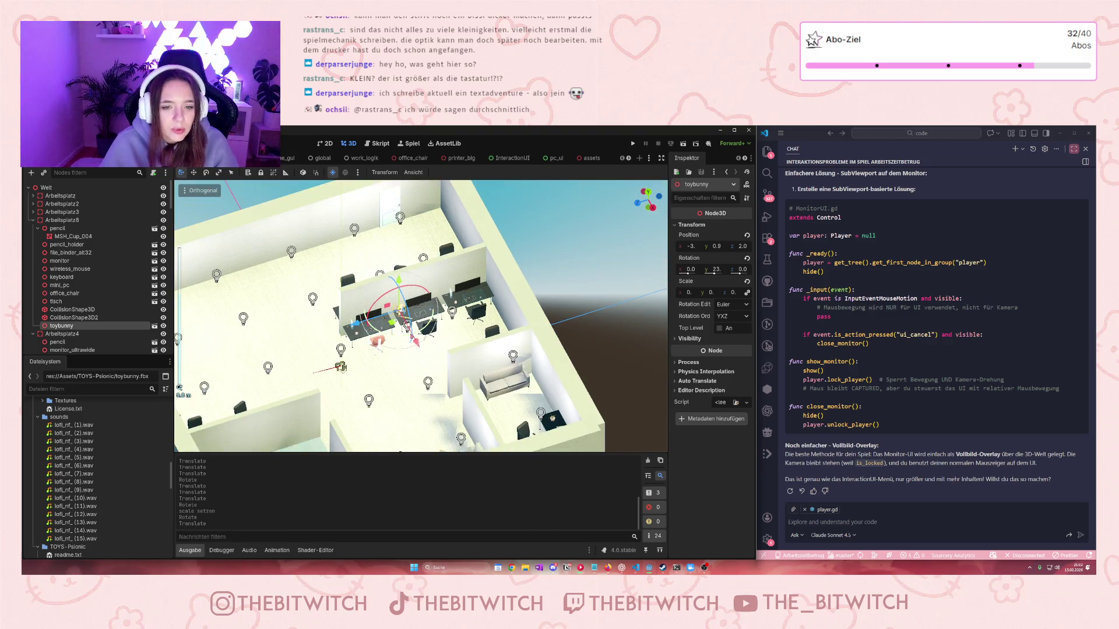
pyautogui.scroll(3, 373, 351)
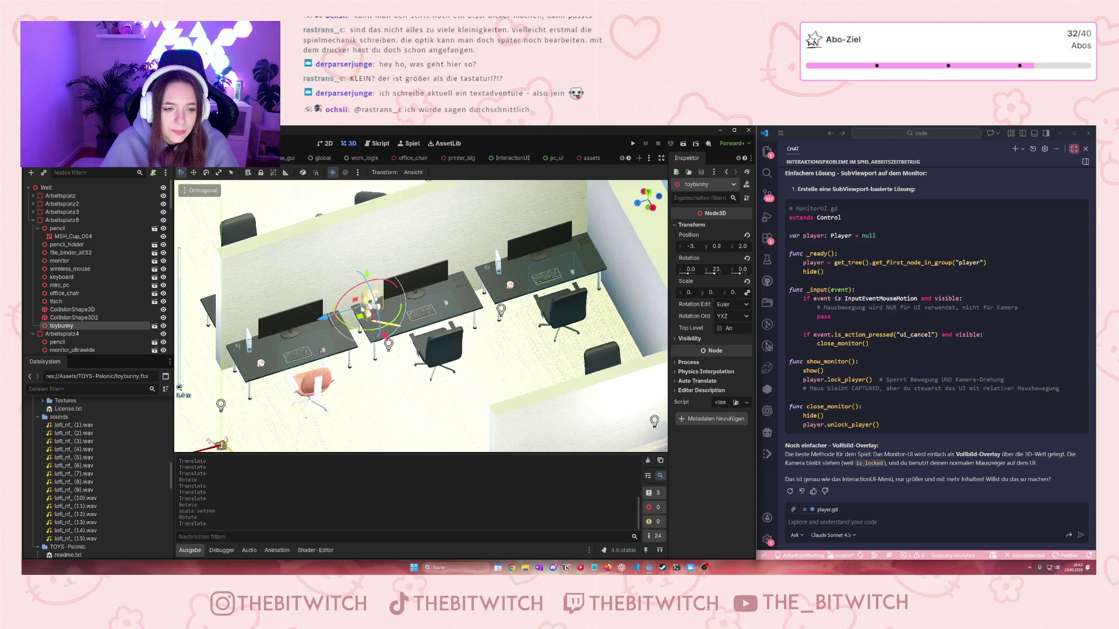
pyautogui.scroll(2, 494, 336)
pyautogui.scroll(8, 476, 337)
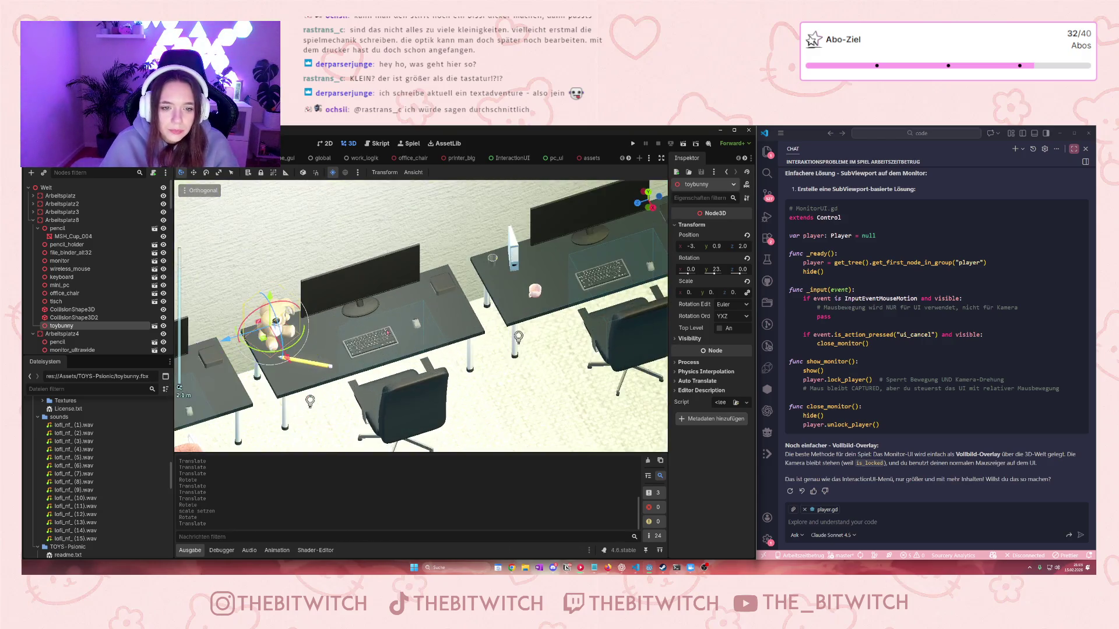
pyautogui.click(441, 219)
pyautogui.scroll(-10, 79, 478)
pyautogui.scroll(8, 78, 478)
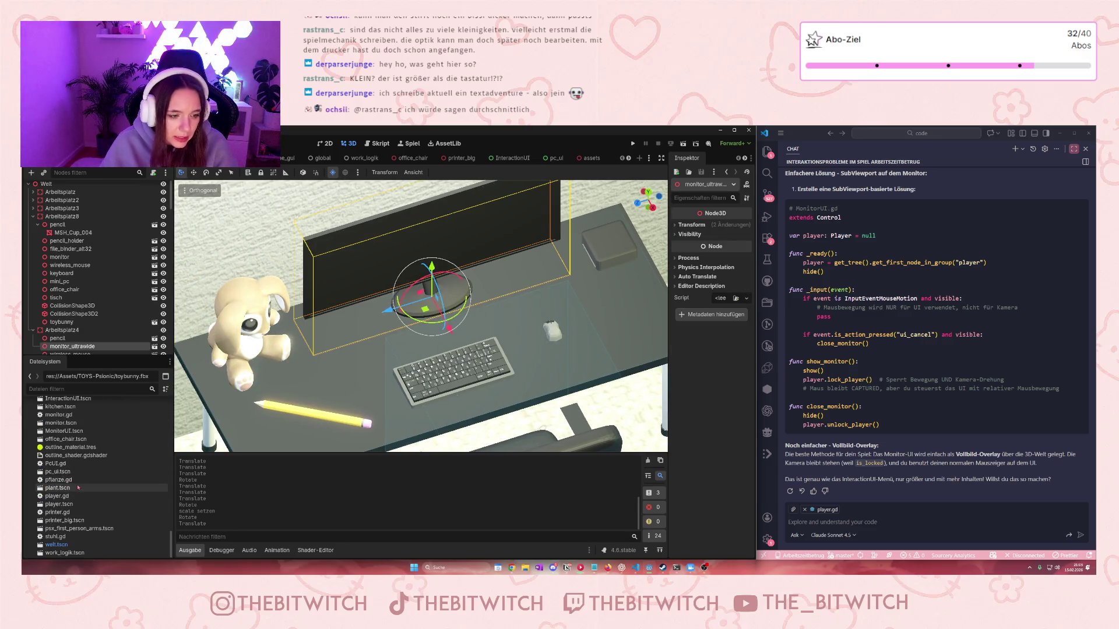
pyautogui.scroll(10, 92, 478)
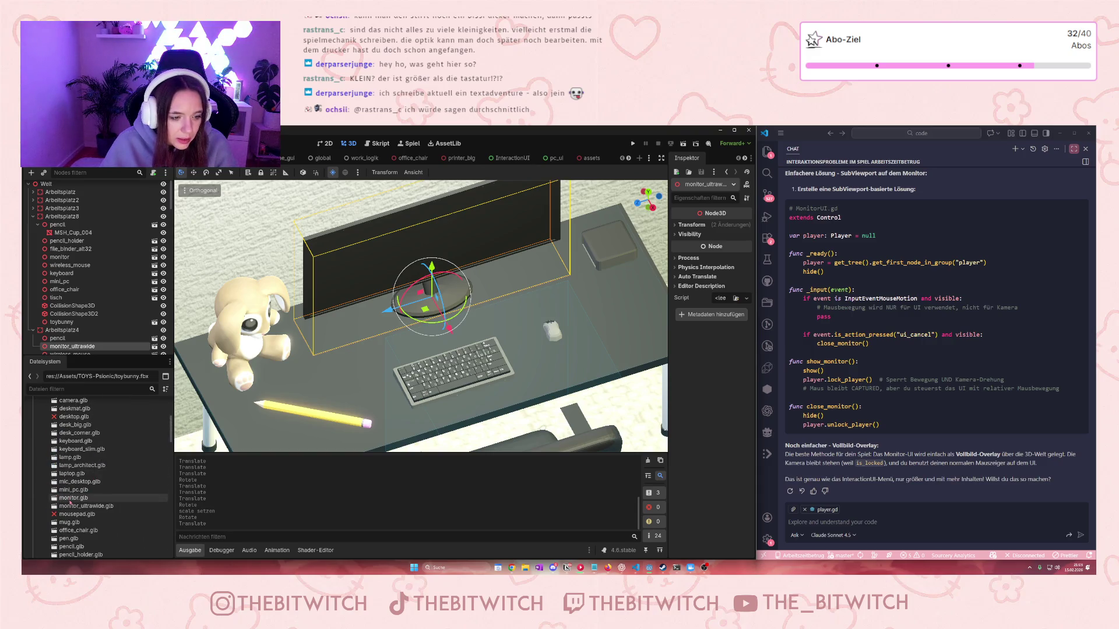
# Add monitor.glb to Arbeitsplatz4 and place it on the centre desk
pyautogui.moveTo(74, 502); pyautogui.dragTo(68, 342)
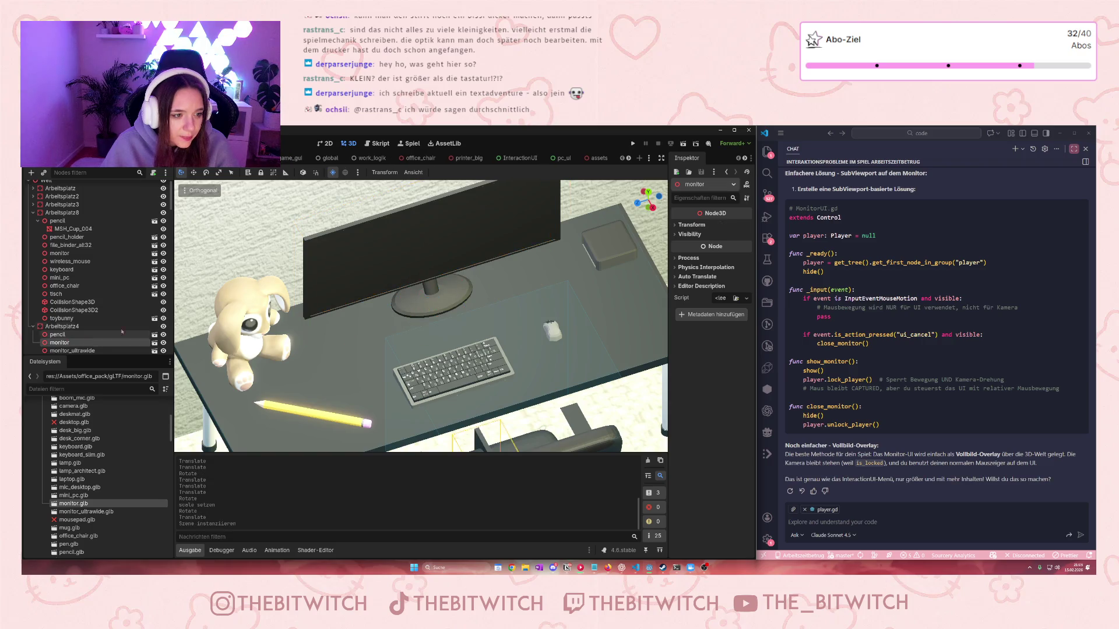
pyautogui.scroll(-4, 489, 425)
pyautogui.scroll(-2, 488, 425)
pyautogui.moveTo(455, 379)
pyautogui.mouseDown()
pyautogui.moveTo(442, 350)
pyautogui.moveTo(430, 363)
pyautogui.moveTo(429, 275)
pyautogui.moveTo(398, 315)
pyautogui.moveTo(421, 319)
pyautogui.moveTo(446, 302)
pyautogui.moveTo(430, 335)
pyautogui.moveTo(440, 320)
pyautogui.moveTo(383, 321)
pyautogui.moveTo(445, 337)
pyautogui.mouseUp()
pyautogui.scroll(3, 397, 315)
# Delete the old monitor_ultrawide node
pyautogui.click(483, 236)
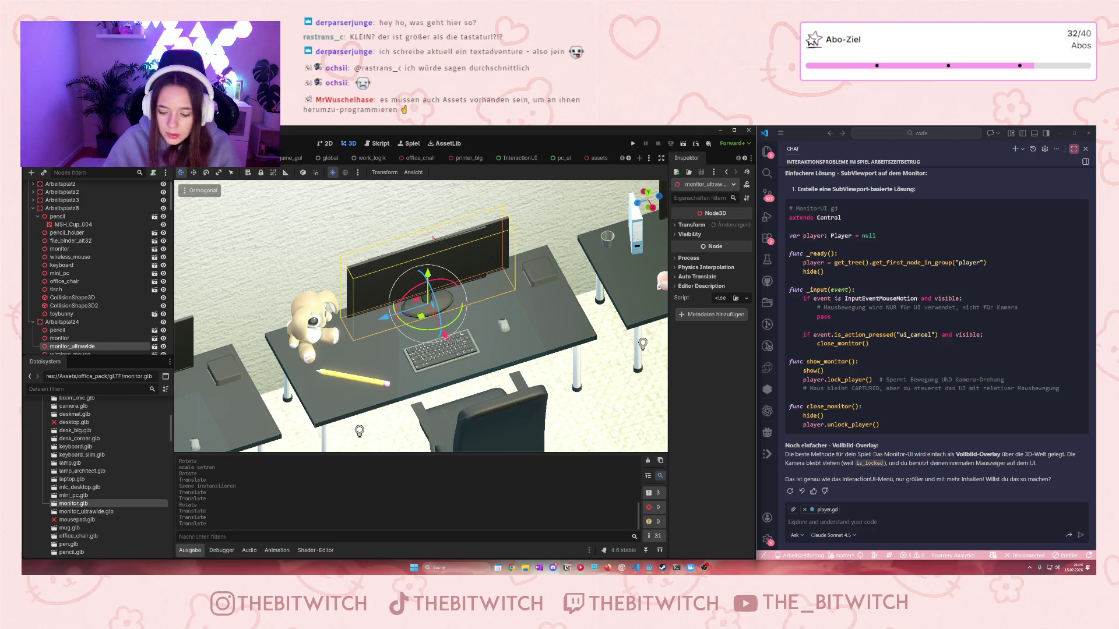
pyautogui.press('Delete')
pyautogui.click(534, 357)
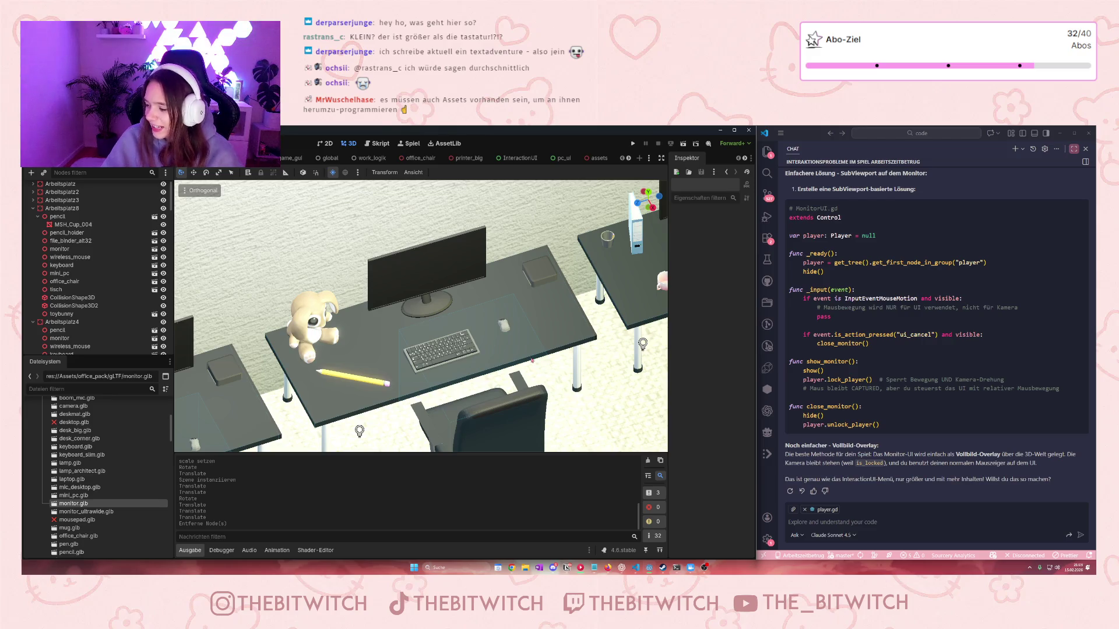
pyautogui.scroll(-5, 421, 316)
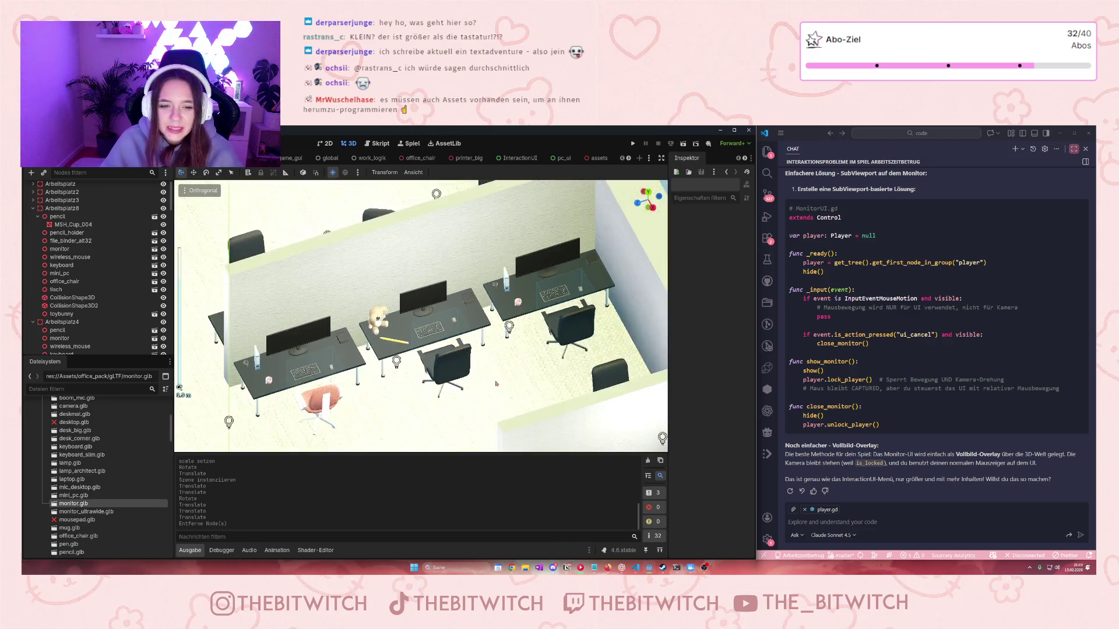
pyautogui.scroll(3, 420, 316)
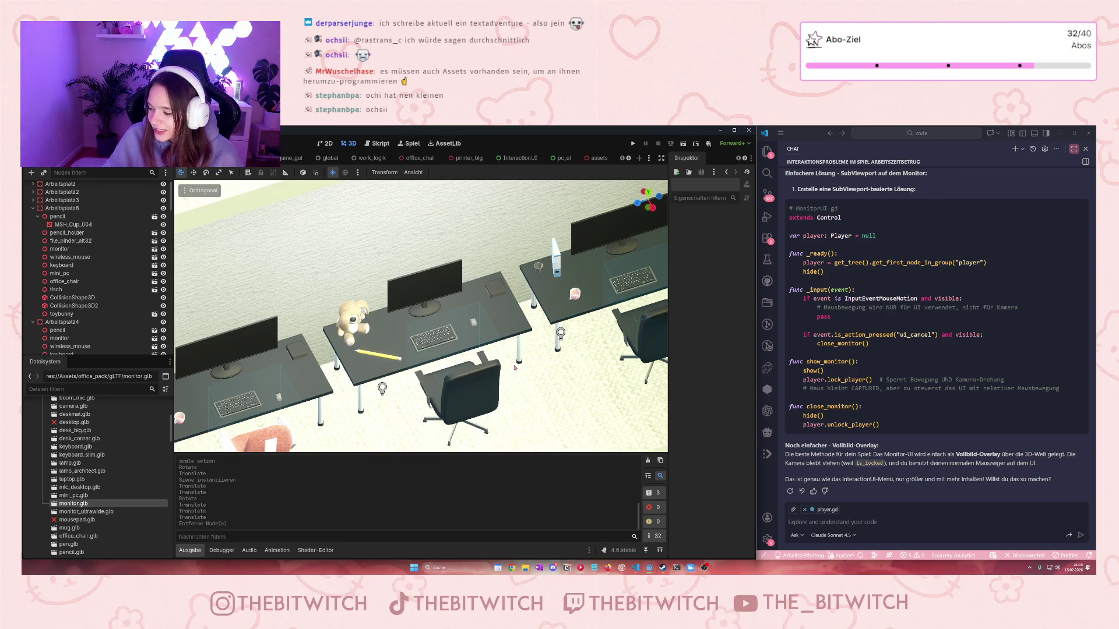
pyautogui.scroll(-5, 515, 367)
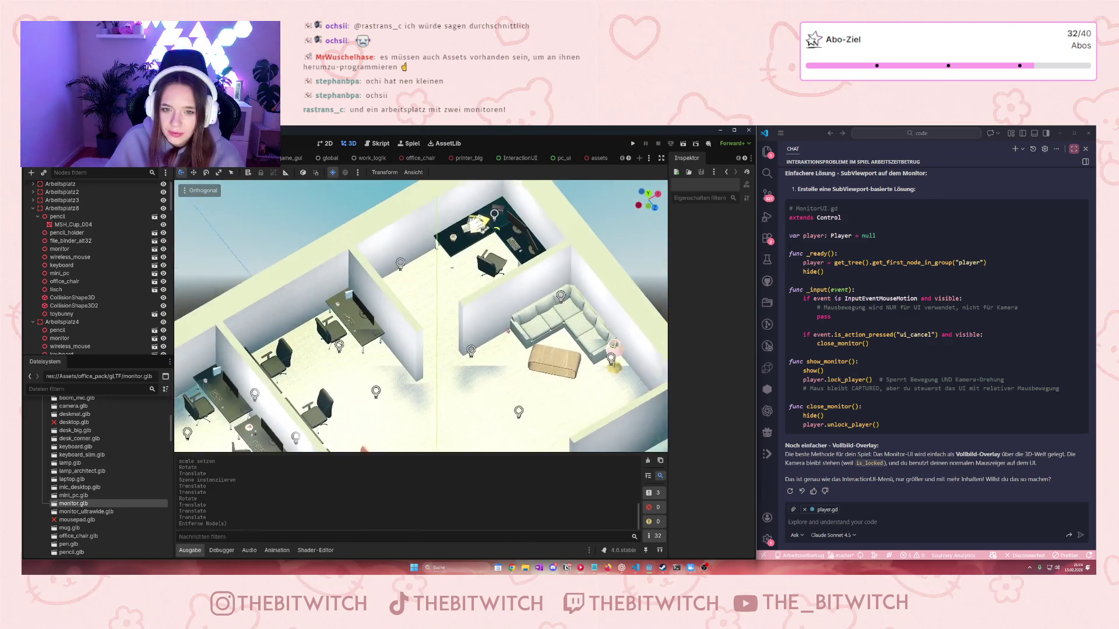
pyautogui.scroll(10, 434, 242)
pyautogui.scroll(5, 482, 396)
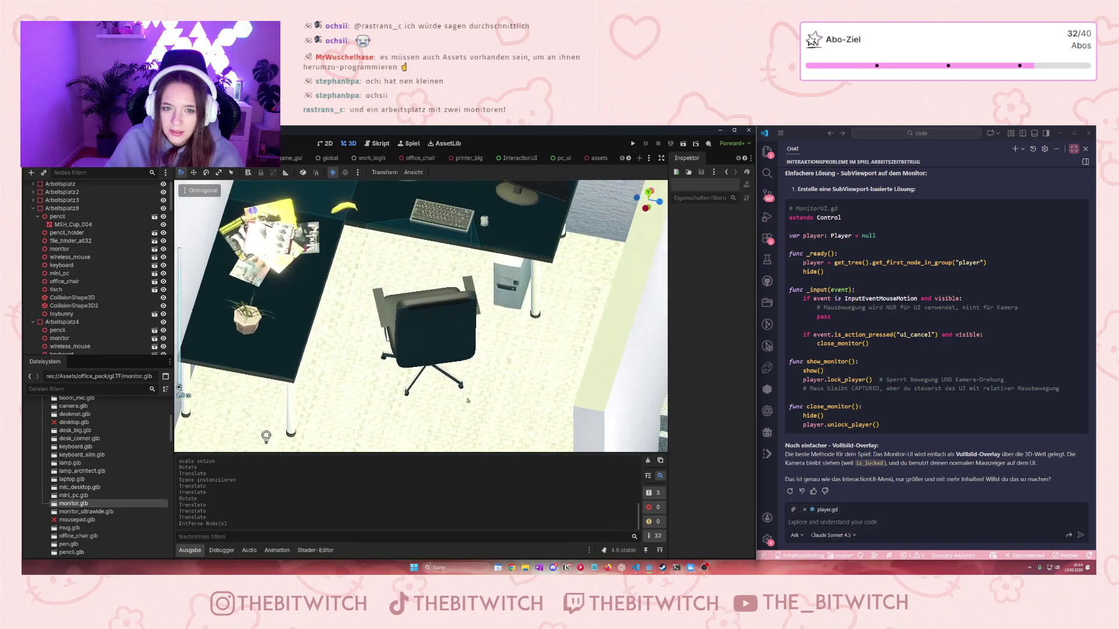
pyautogui.moveTo(482, 396); pyautogui.dragTo(599, 383)
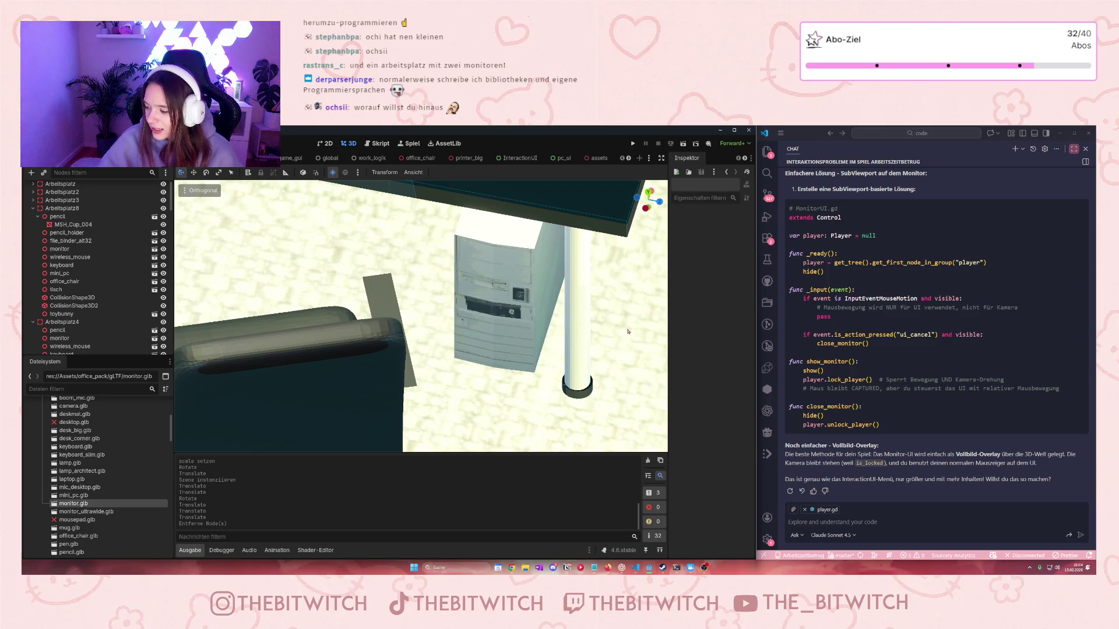
pyautogui.scroll(-6, 600, 308)
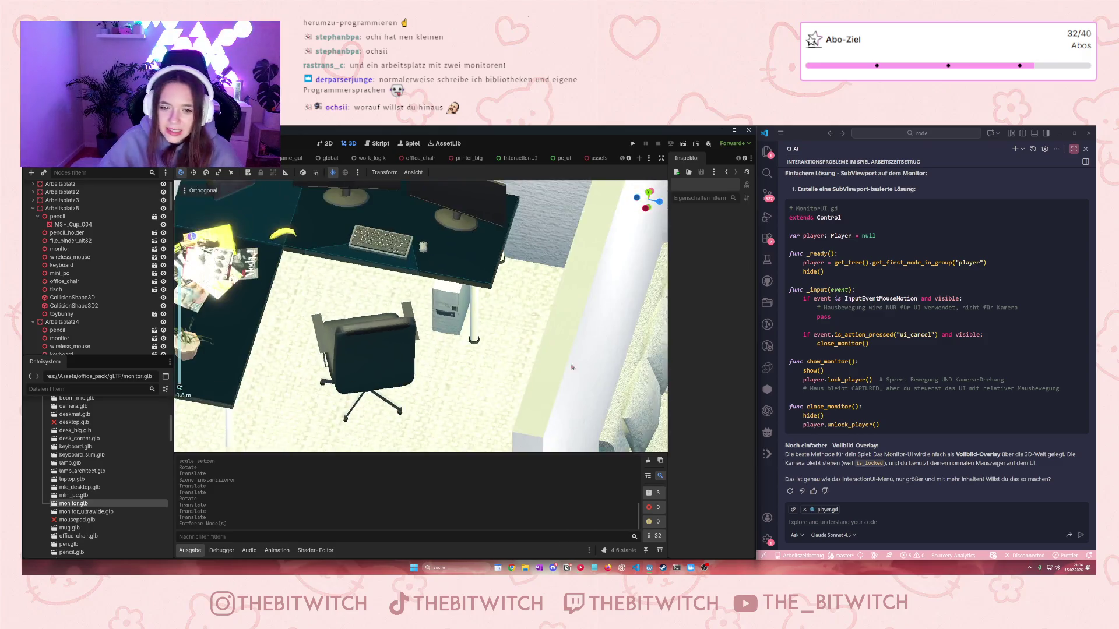
pyautogui.scroll(3, 394, 304)
pyautogui.scroll(-8, 394, 304)
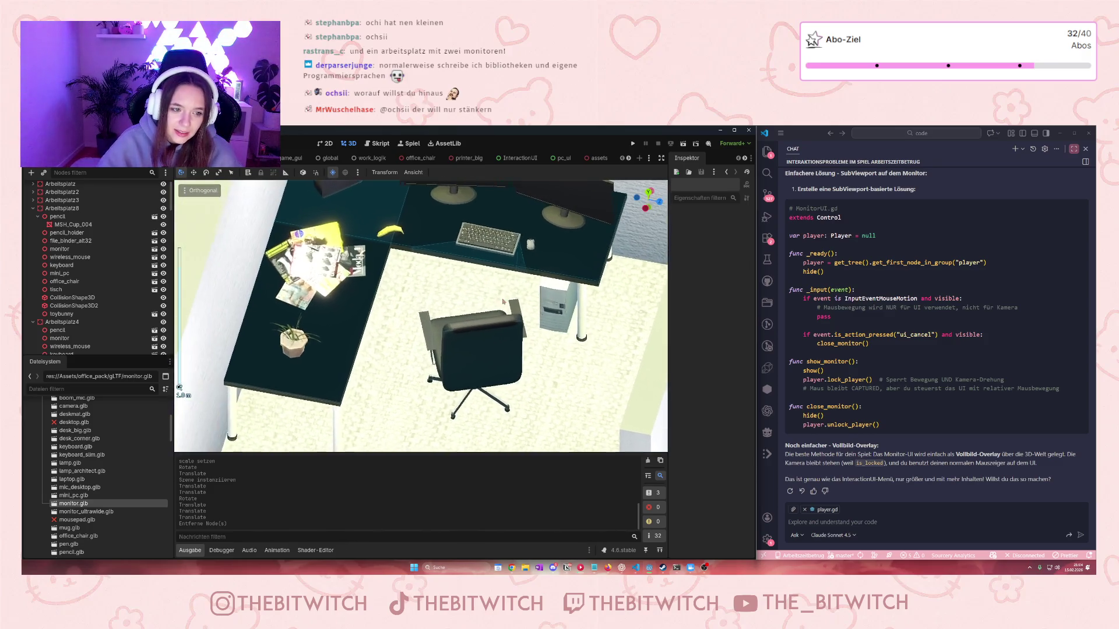
pyautogui.moveTo(353, 232)
pyautogui.mouseDown()
pyautogui.moveTo(388, 308)
pyautogui.moveTo(530, 234)
pyautogui.moveTo(407, 303)
pyautogui.moveTo(469, 260)
pyautogui.mouseUp()
pyautogui.scroll(2, 494, 264)
pyautogui.scroll(-5, 494, 264)
pyautogui.scroll(4, 385, 319)
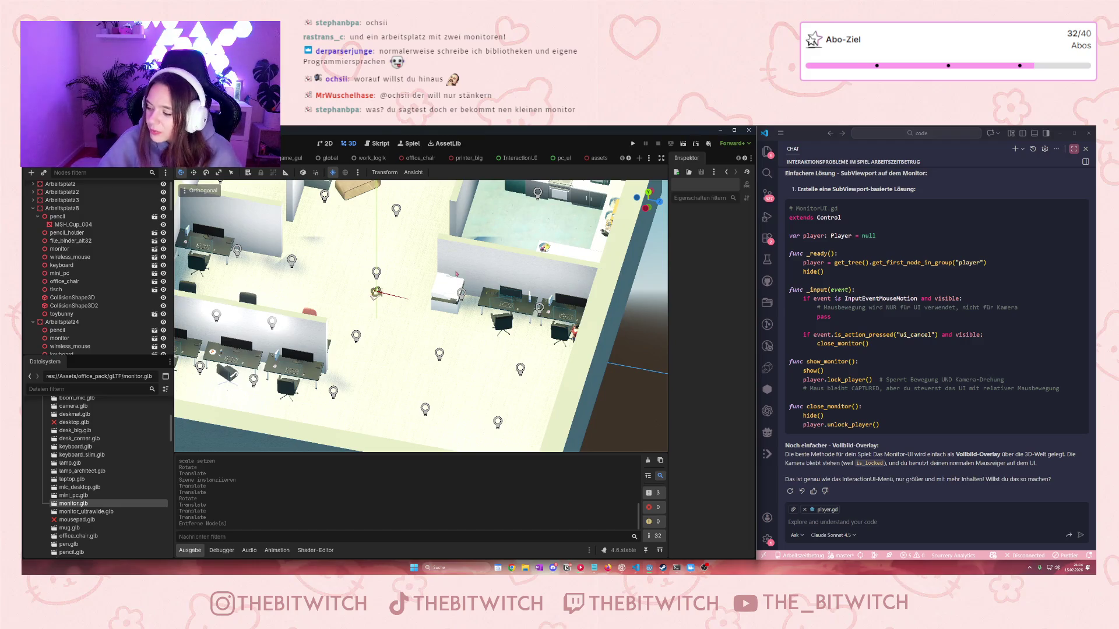
pyautogui.scroll(5, 356, 290)
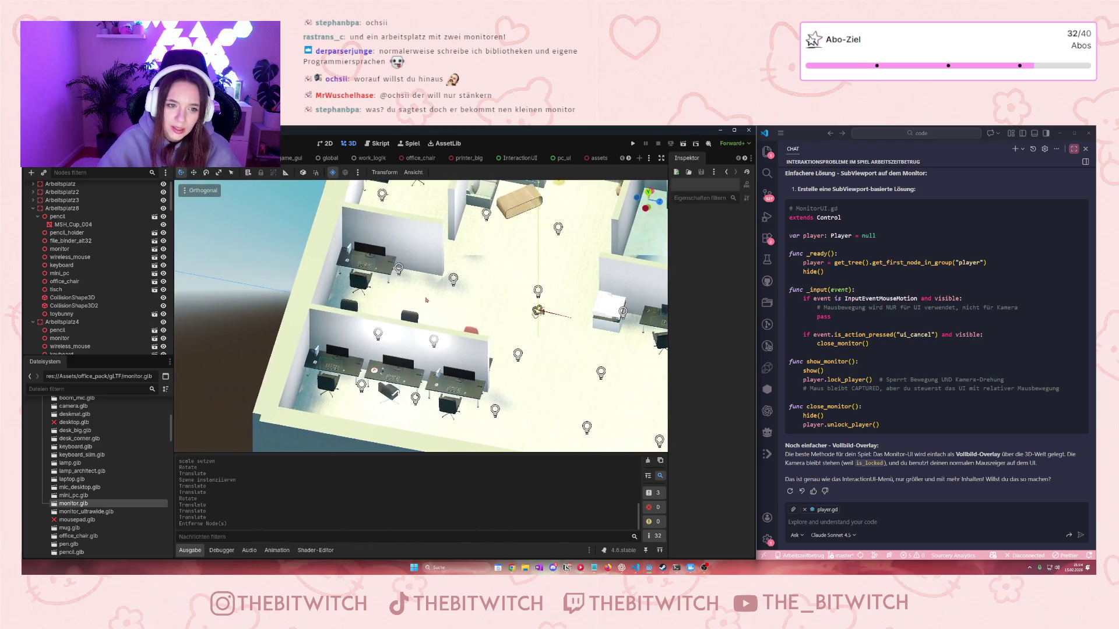
pyautogui.moveTo(444, 342)
pyautogui.mouseDown()
pyautogui.moveTo(570, 324)
pyautogui.moveTo(306, 322)
pyautogui.moveTo(510, 332)
pyautogui.mouseUp()
pyautogui.scroll(5, 317, 324)
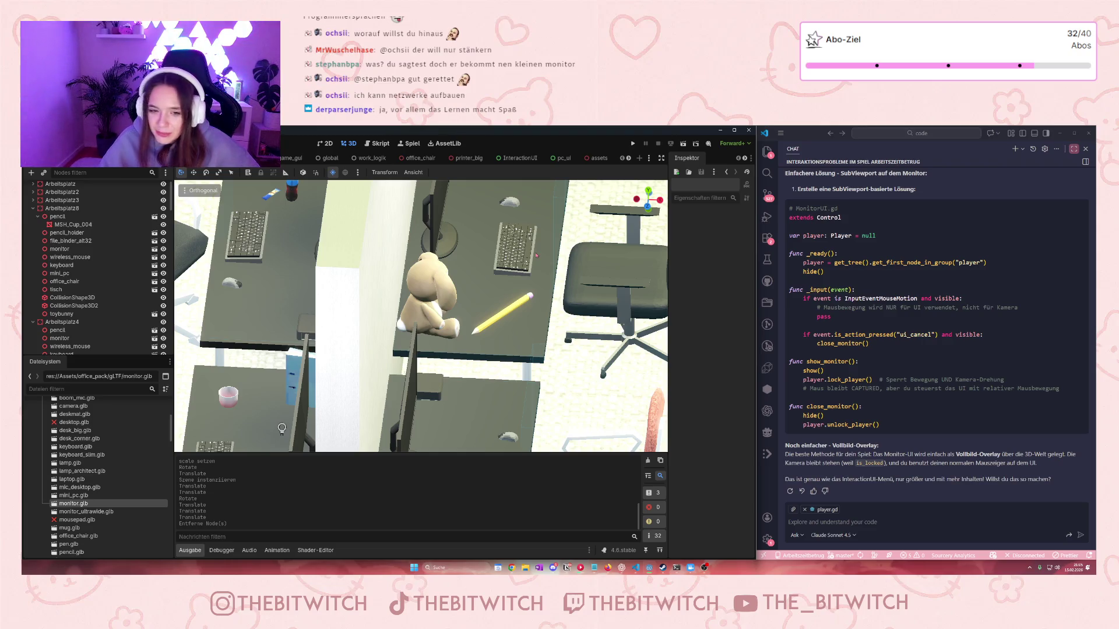
pyautogui.scroll(-10, 421, 317)
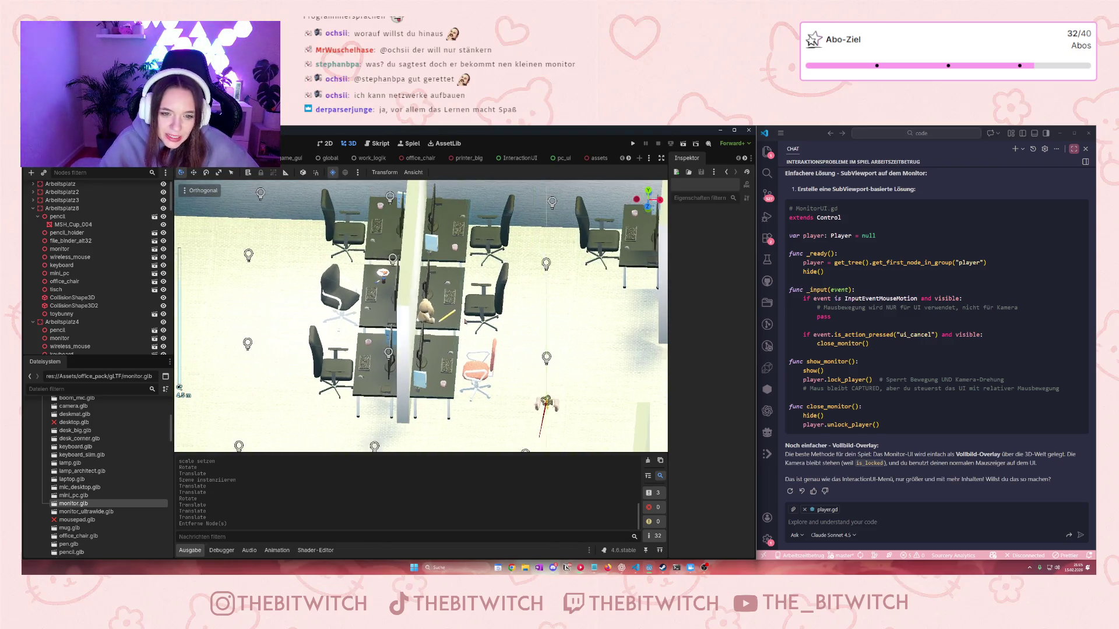
pyautogui.moveTo(420, 317)
pyautogui.mouseDown()
pyautogui.moveTo(345, 320)
pyautogui.moveTo(379, 339)
pyautogui.moveTo(348, 356)
pyautogui.mouseUp()
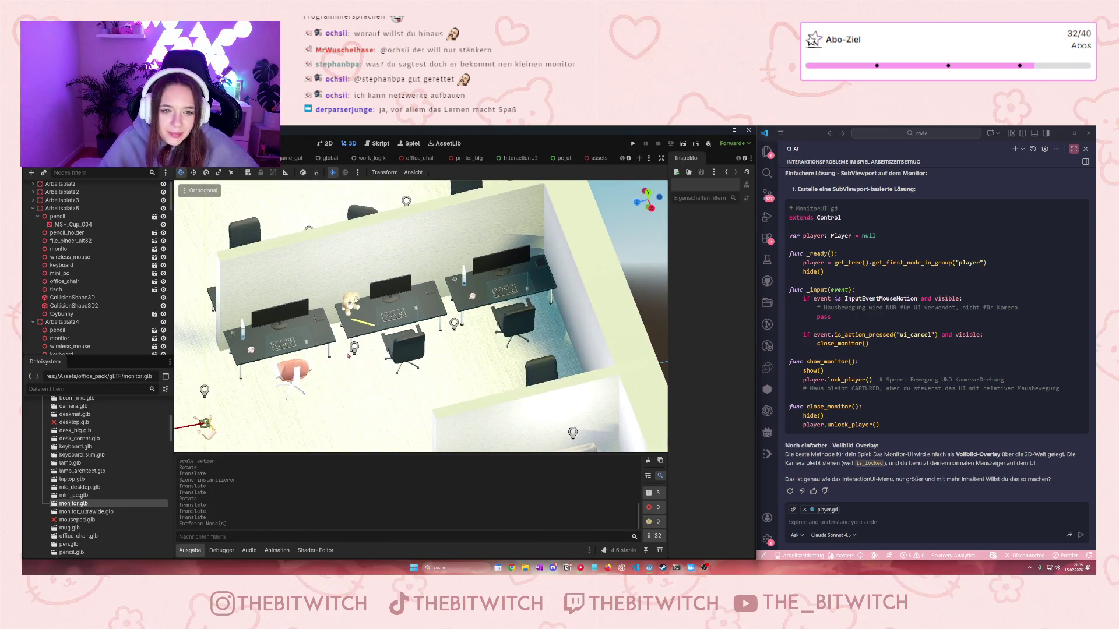
pyautogui.scroll(5, 348, 355)
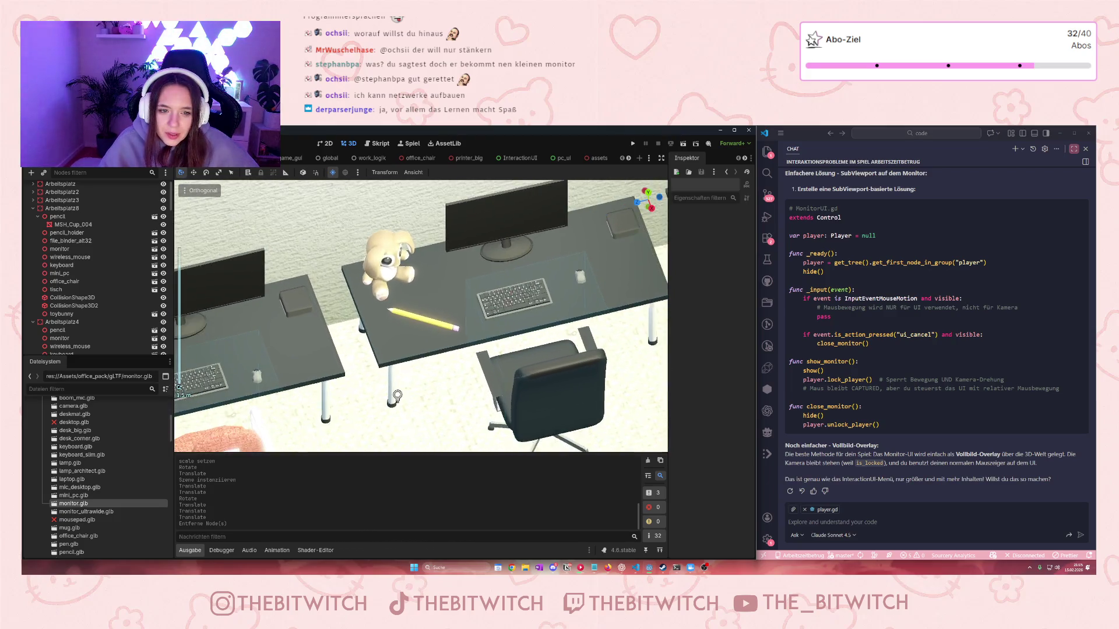
# Pan the assets scene past food and grocery models to the books, magazines and radio
pyautogui.click(596, 157)
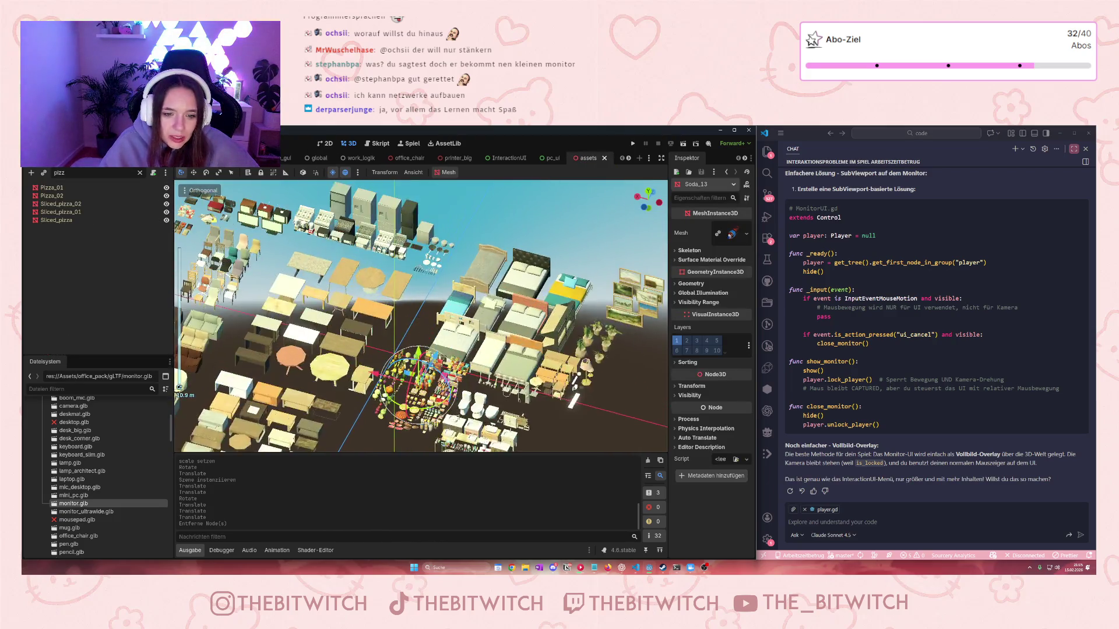
pyautogui.scroll(5, 417, 379)
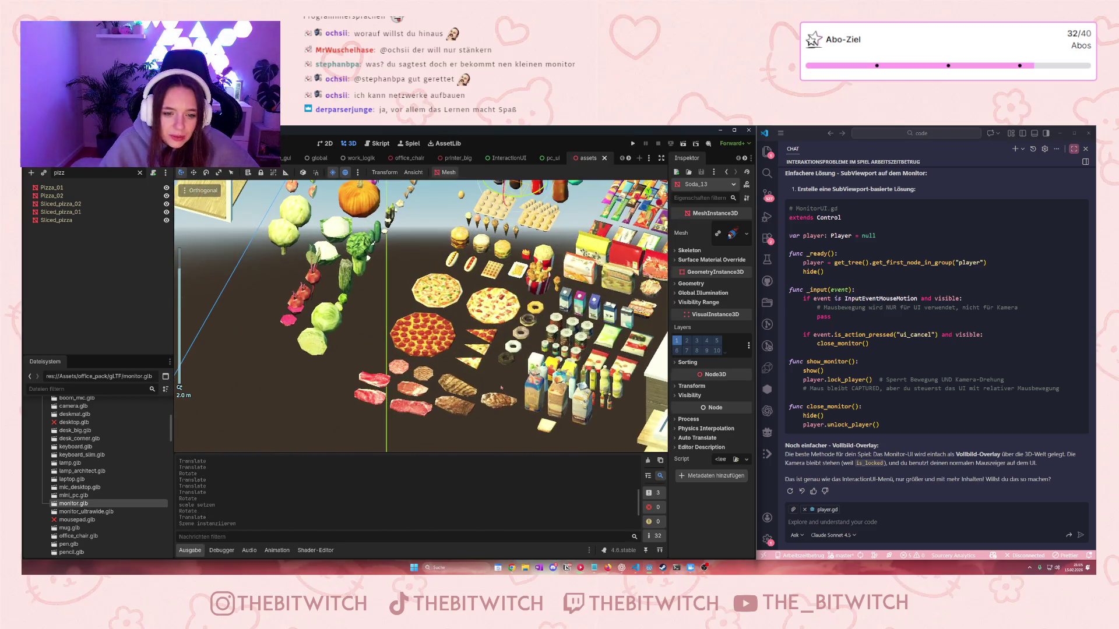
pyautogui.scroll(3, 536, 388)
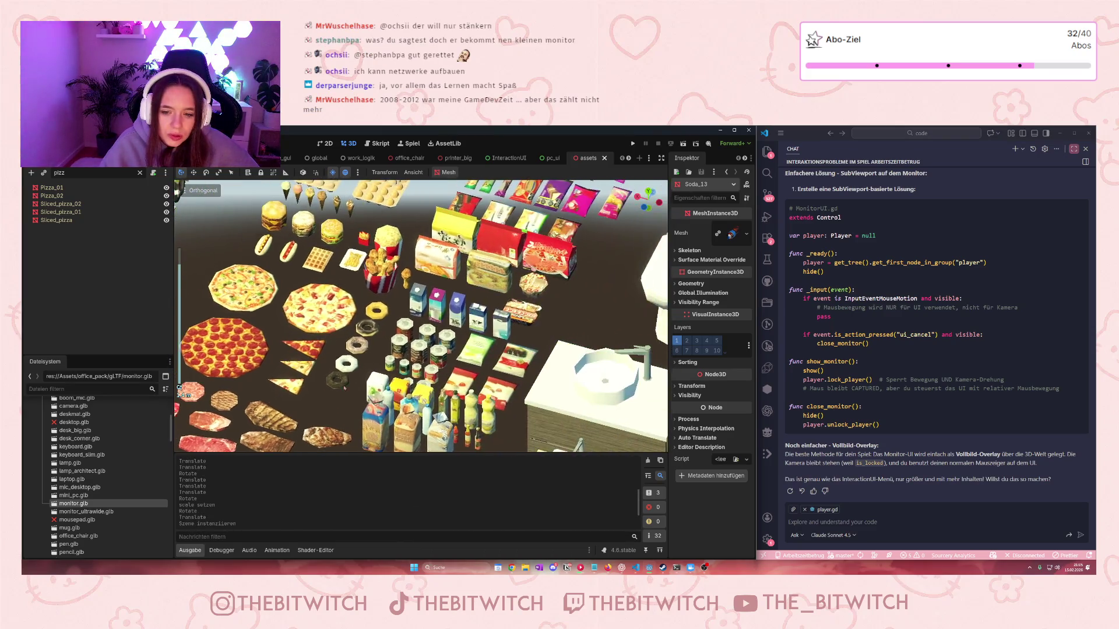
pyautogui.moveTo(179, 387); pyautogui.dragTo(182, 417)
pyautogui.moveTo(177, 331)
pyautogui.mouseDown()
pyautogui.moveTo(400, 348)
pyautogui.moveTo(497, 425)
pyautogui.moveTo(470, 198)
pyautogui.moveTo(373, 181)
pyautogui.mouseUp()
pyautogui.moveTo(493, 310); pyautogui.dragTo(470, 198)
pyautogui.moveTo(408, 233); pyautogui.dragTo(455, 402)
pyautogui.moveTo(497, 263)
pyautogui.mouseDown()
pyautogui.moveTo(439, 344)
pyautogui.moveTo(487, 379)
pyautogui.moveTo(448, 333)
pyautogui.moveTo(553, 407)
pyautogui.mouseUp()
pyautogui.scroll(-5, 447, 333)
pyautogui.scroll(10, 469, 320)
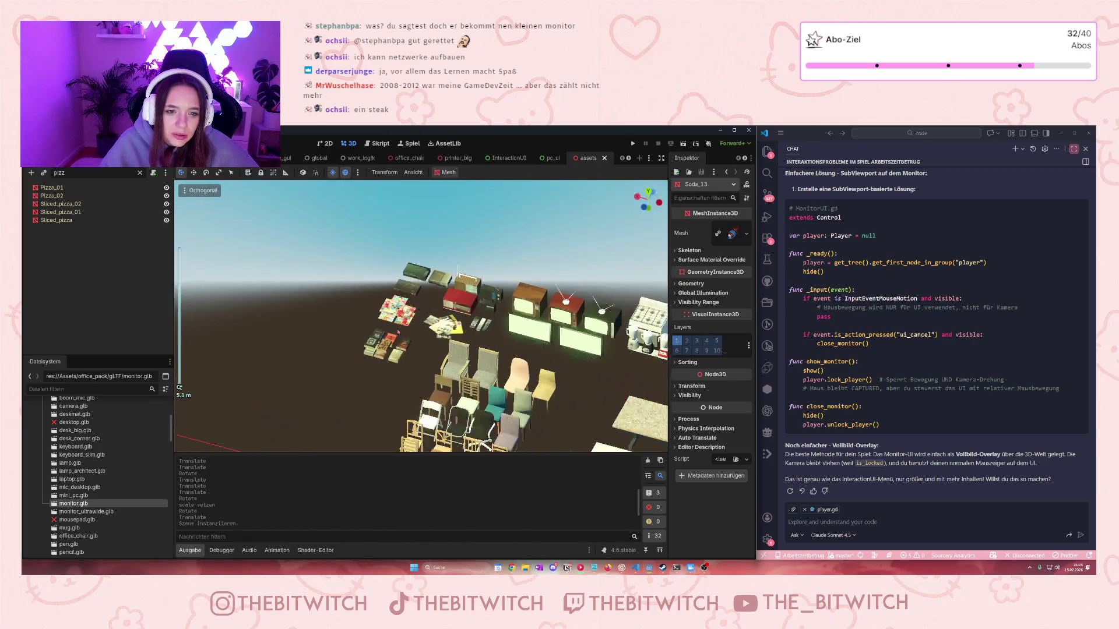
pyautogui.scroll(-4, 469, 321)
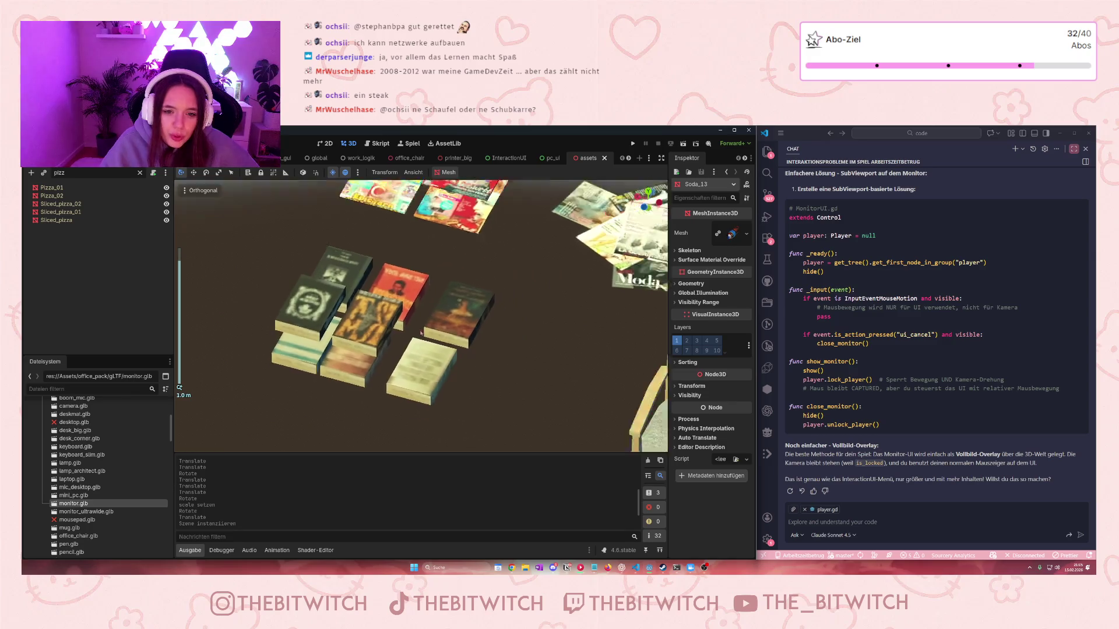
pyautogui.moveTo(469, 321)
pyautogui.mouseDown()
pyautogui.moveTo(373, 434)
pyautogui.moveTo(291, 449)
pyautogui.moveTo(355, 361)
pyautogui.moveTo(431, 355)
pyautogui.mouseUp()
# Select the Book_07 model in the assets, then return to the office scene
pyautogui.click(344, 374)
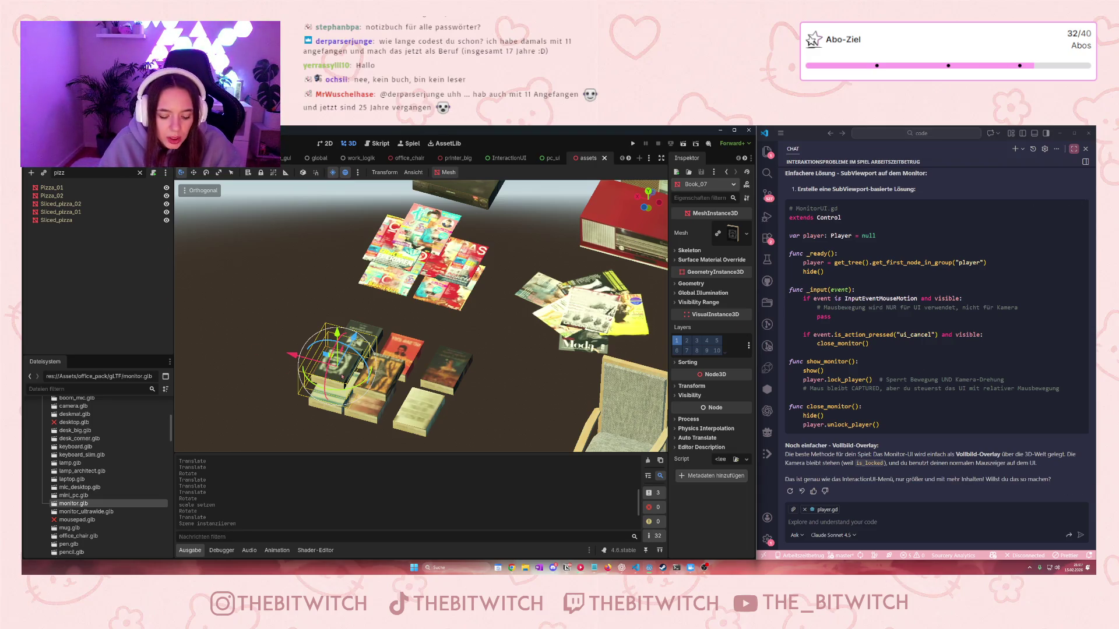
pyautogui.click(195, 158)
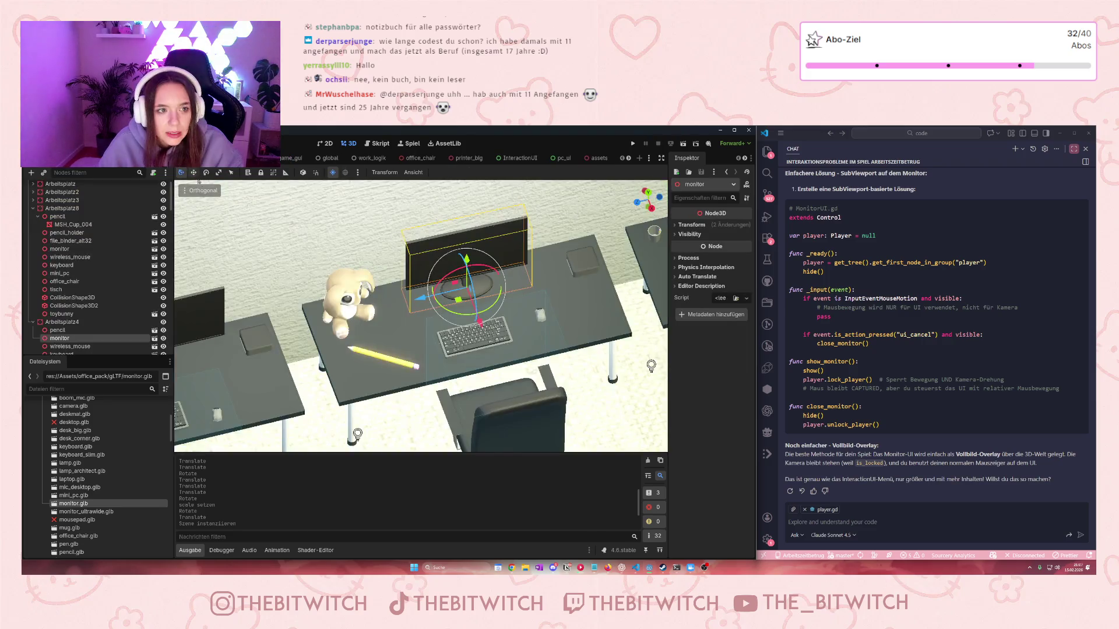
# Make the pasted Book_07 a direct child of Arbeitsplatz4
pyautogui.click(393, 346)
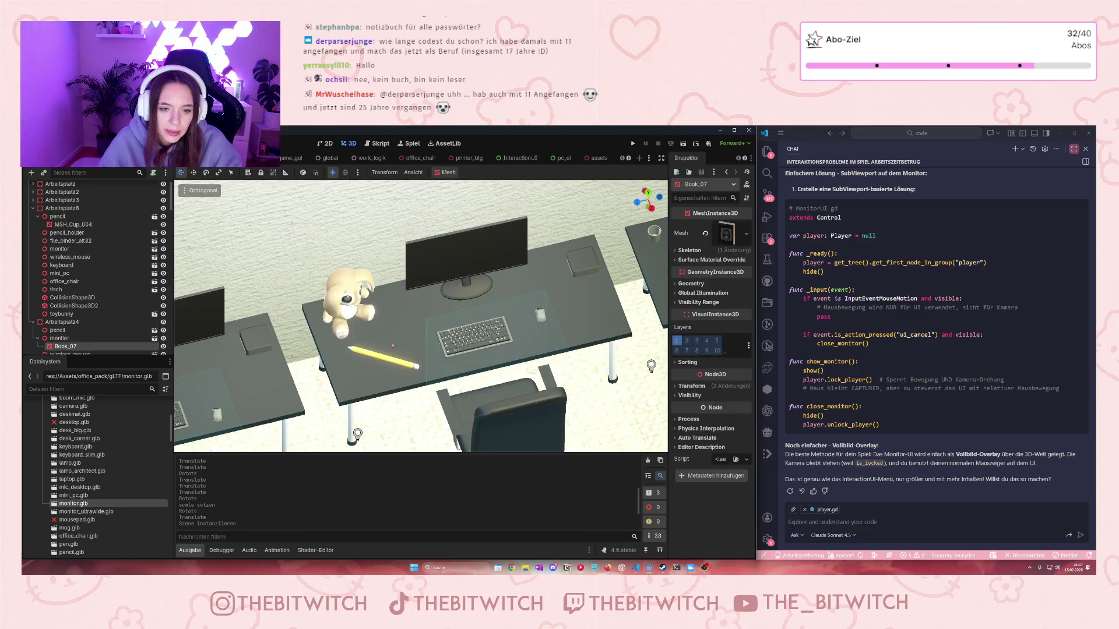
pyautogui.scroll(-3, 184, 318)
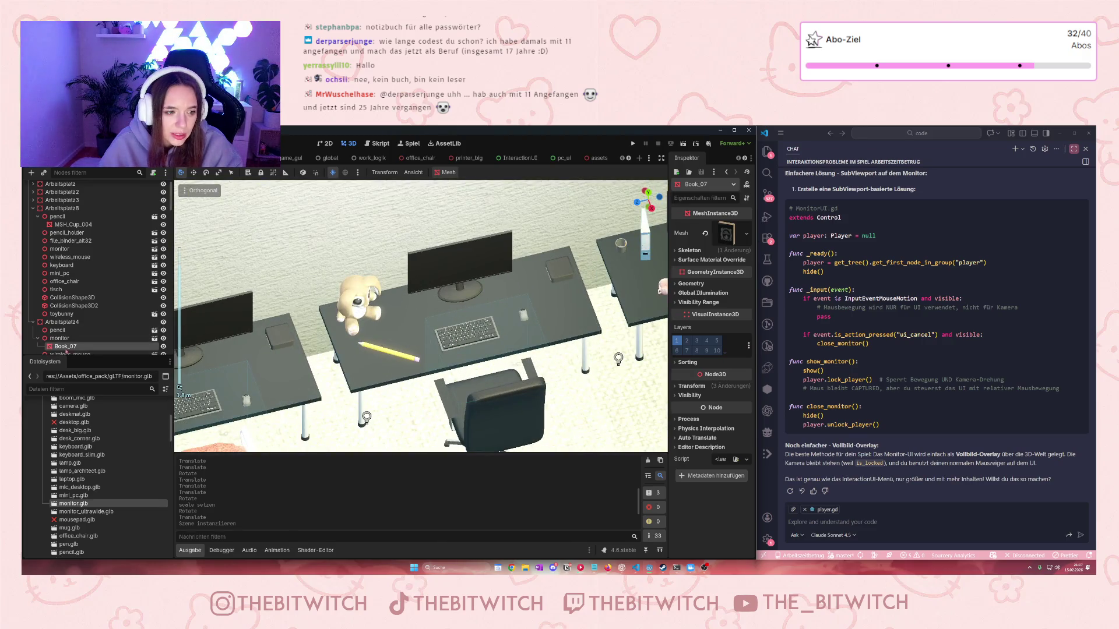
pyautogui.moveTo(66, 348); pyautogui.dragTo(63, 335)
pyautogui.scroll(-5, 403, 357)
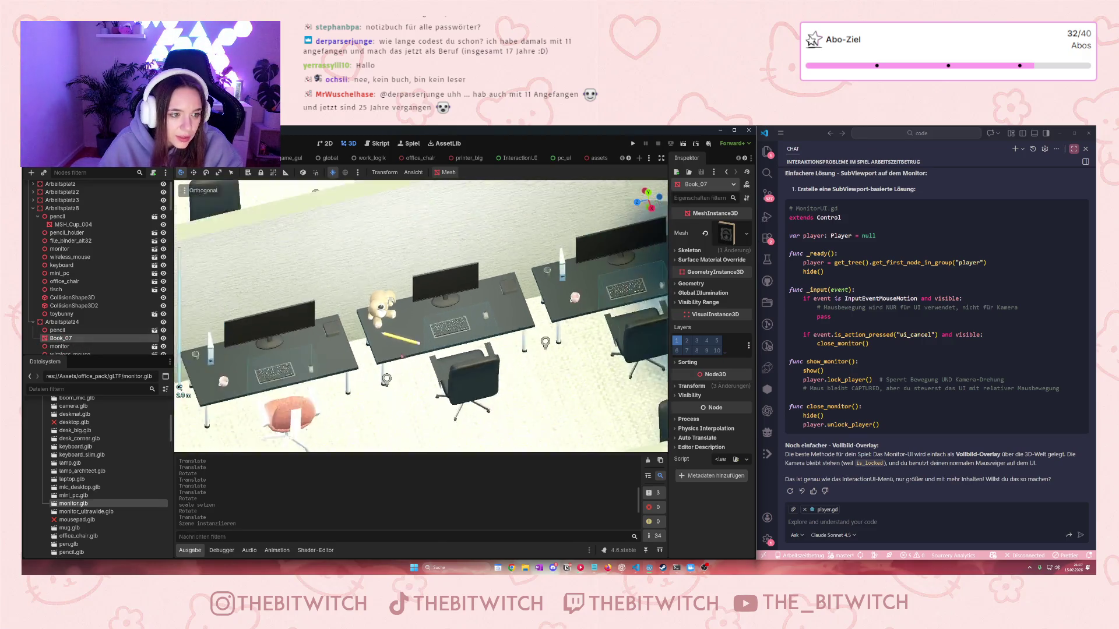
pyautogui.scroll(-5, 403, 356)
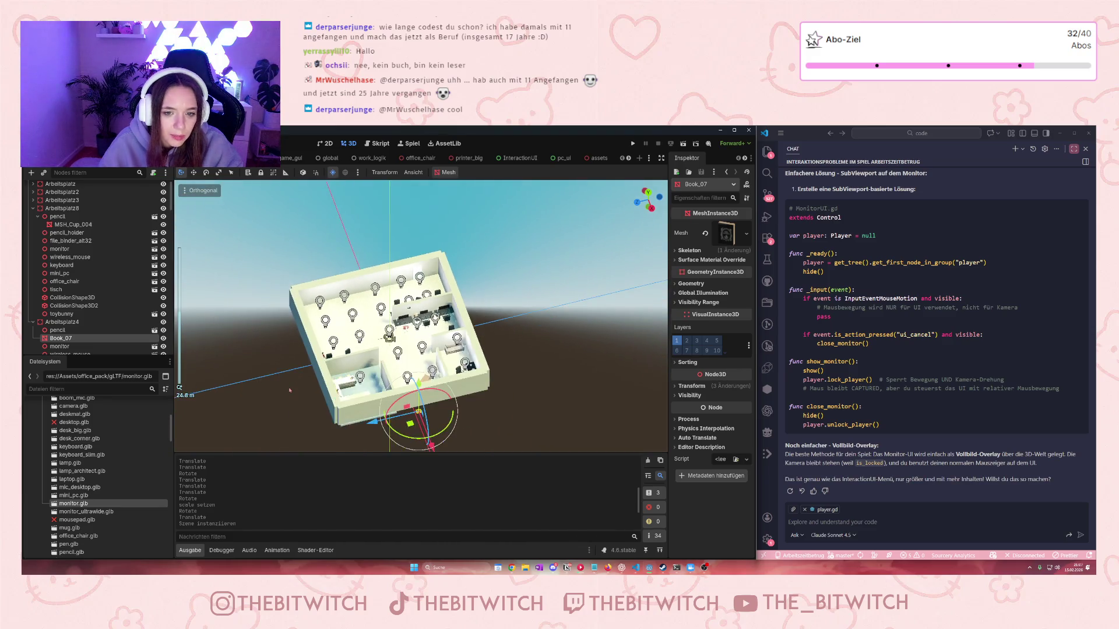
pyautogui.scroll(6, 402, 350)
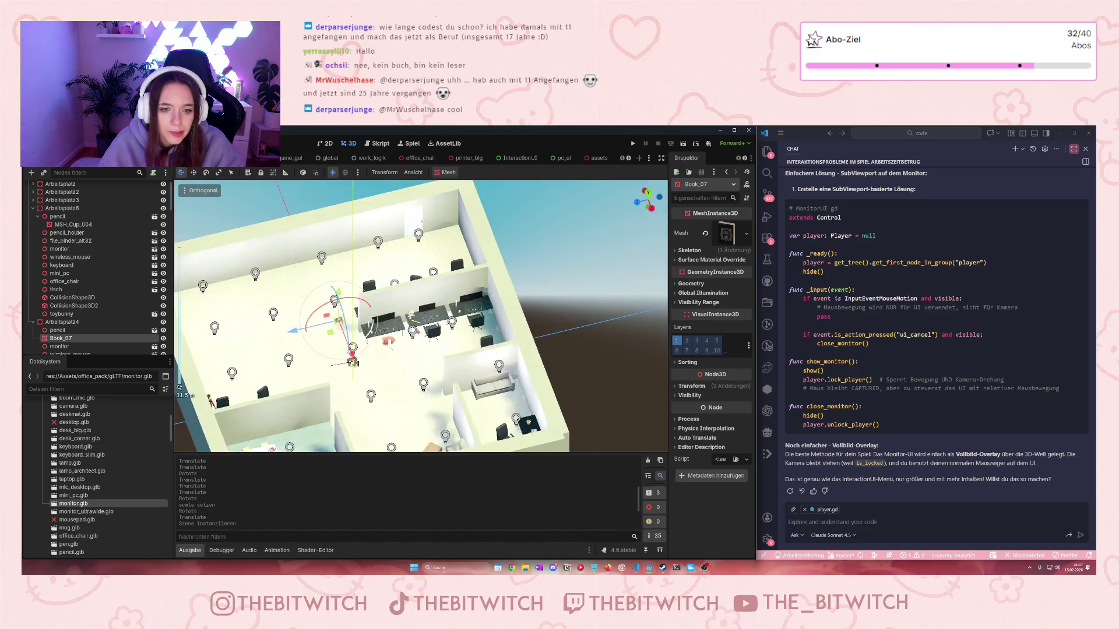
# Move, rotate and lower the book onto the desk behind the keyboard
pyautogui.moveTo(244, 324)
pyautogui.mouseDown()
pyautogui.moveTo(373, 291)
pyautogui.moveTo(408, 303)
pyautogui.moveTo(453, 343)
pyautogui.moveTo(482, 341)
pyautogui.moveTo(483, 329)
pyautogui.moveTo(554, 293)
pyautogui.moveTo(619, 290)
pyautogui.mouseUp()
pyautogui.scroll(5, 453, 343)
pyautogui.moveTo(631, 252)
pyautogui.mouseDown()
pyautogui.moveTo(631, 317)
pyautogui.moveTo(629, 280)
pyautogui.mouseUp()
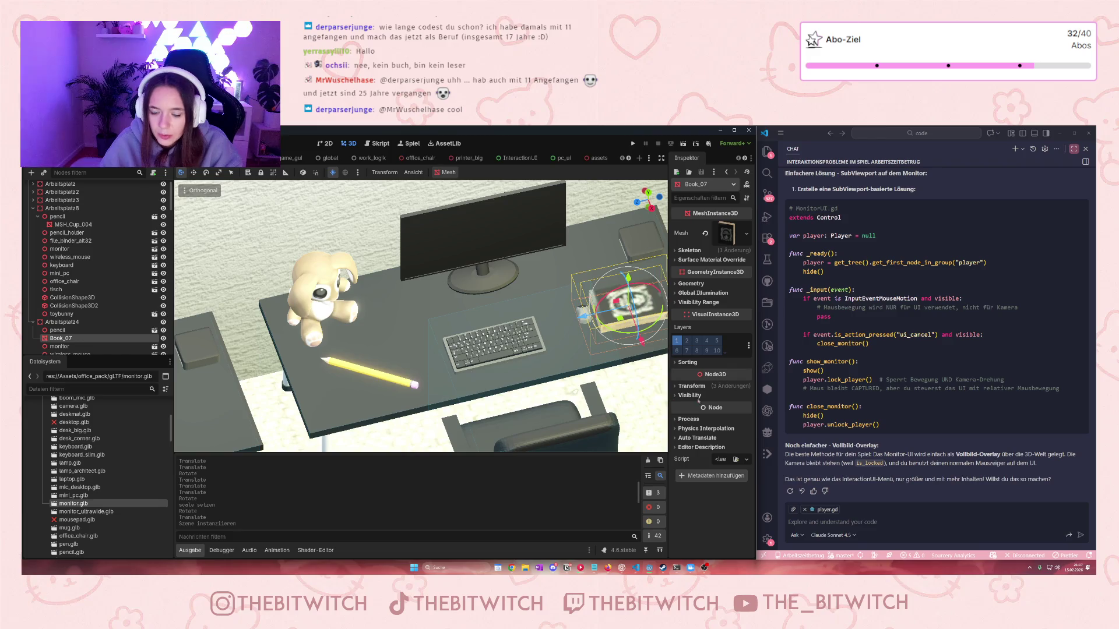
pyautogui.click(679, 387)
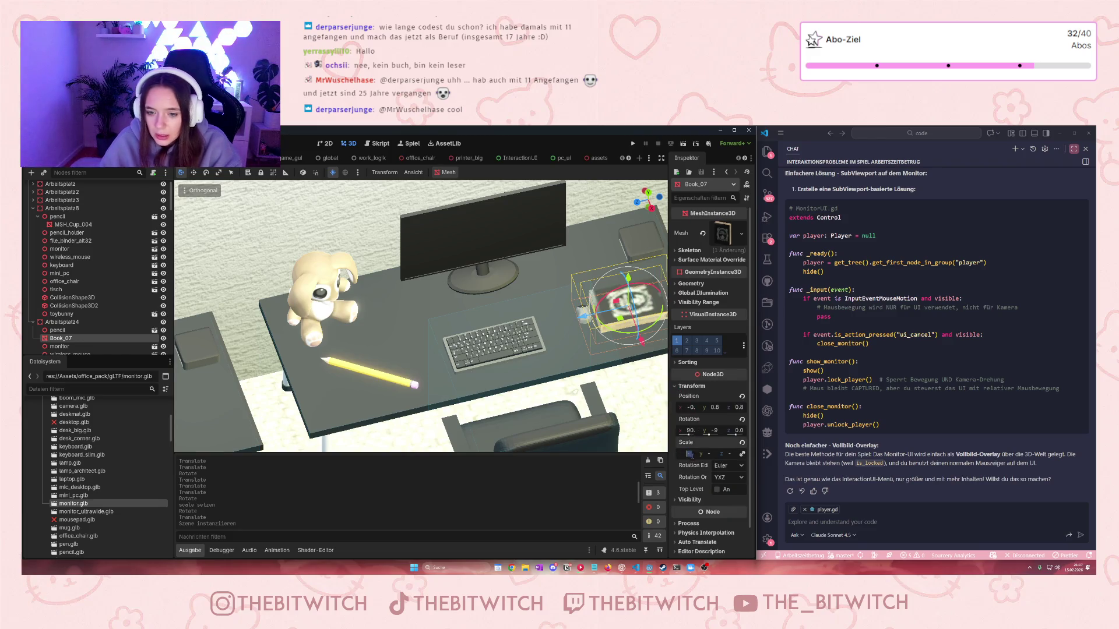
pyautogui.moveTo(665, 385); pyautogui.dragTo(649, 401)
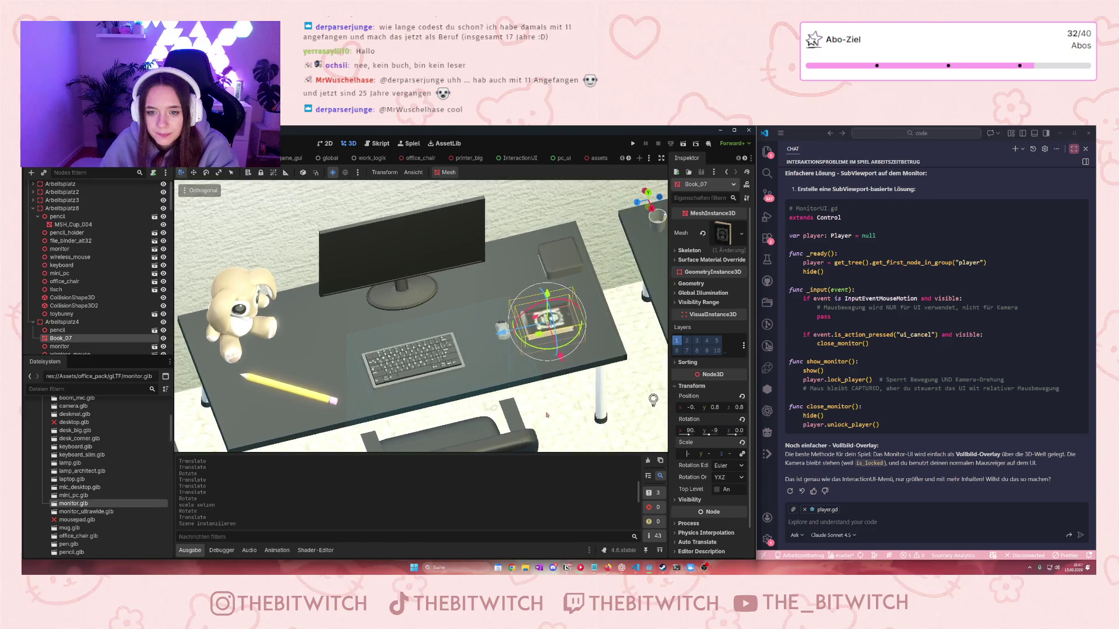
pyautogui.moveTo(555, 357); pyautogui.dragTo(531, 351)
pyautogui.scroll(4, 408, 362)
pyautogui.moveTo(455, 318)
pyautogui.mouseDown()
pyautogui.moveTo(454, 329)
pyautogui.moveTo(454, 320)
pyautogui.mouseUp()
pyautogui.moveTo(418, 377); pyautogui.dragTo(390, 263)
pyautogui.scroll(-3, 442, 333)
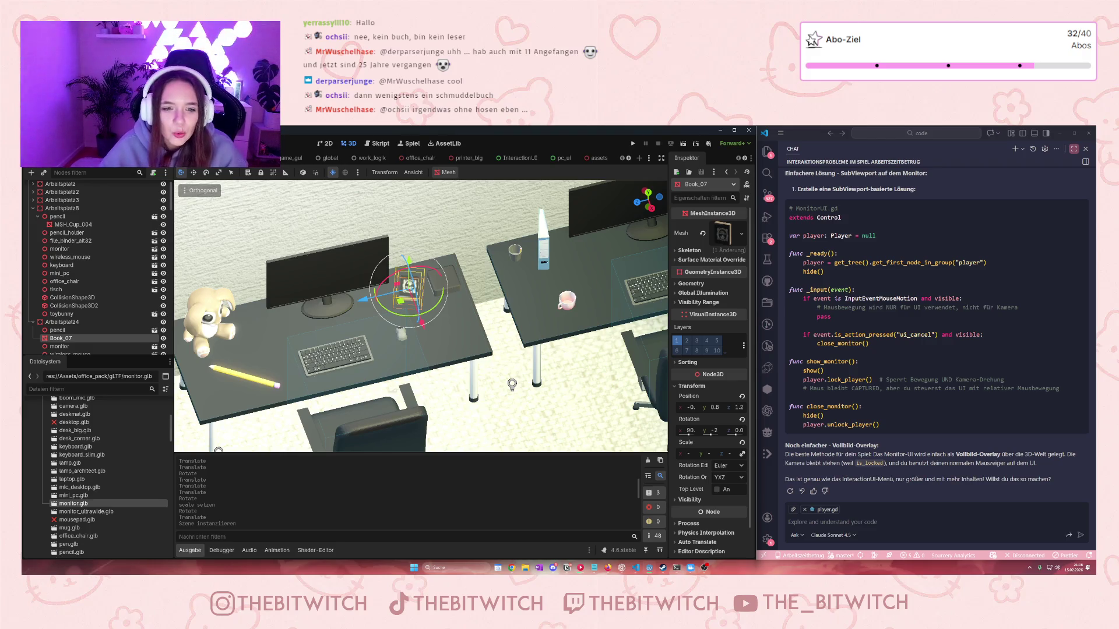
pyautogui.scroll(-1, 105, 322)
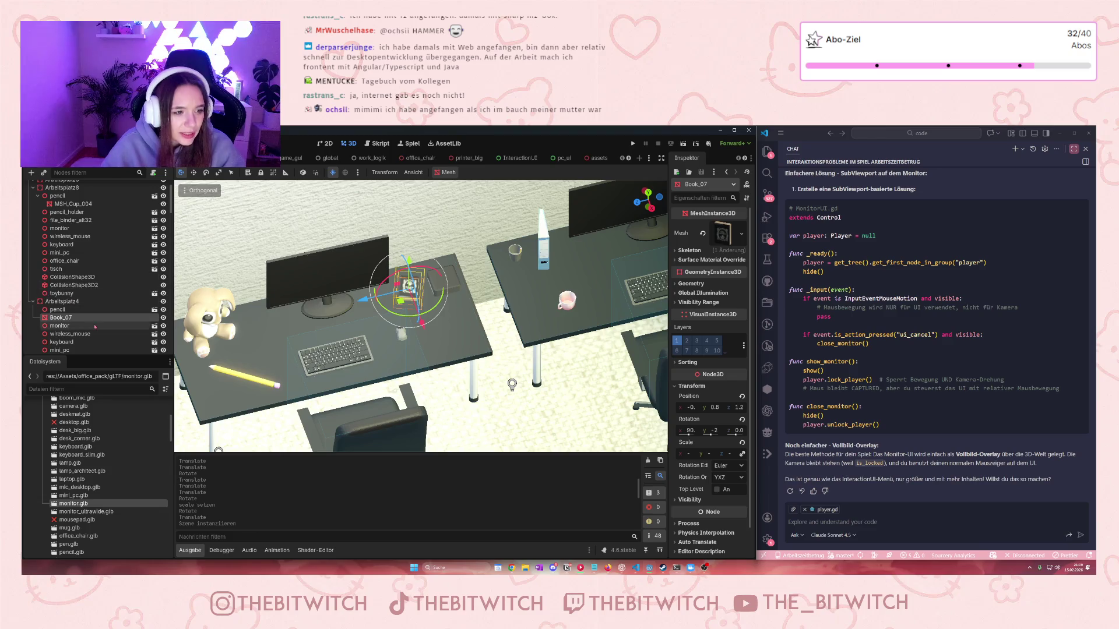
pyautogui.rightClick(73, 322)
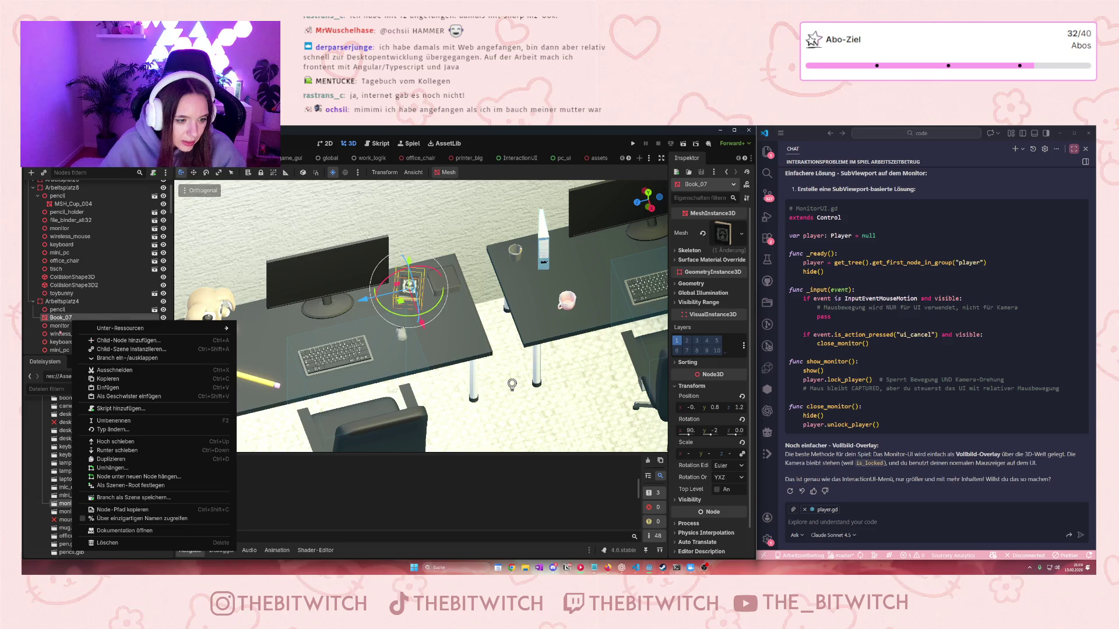
# Create a new scene with a 3D Node3D root
pyautogui.click(68, 323)
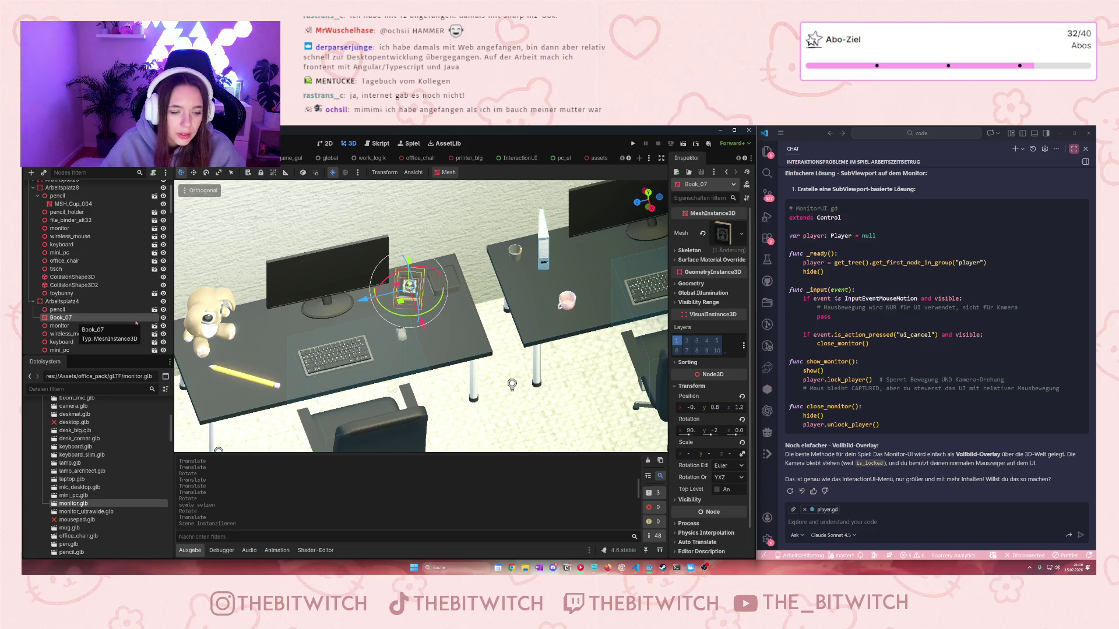
pyautogui.click(639, 158)
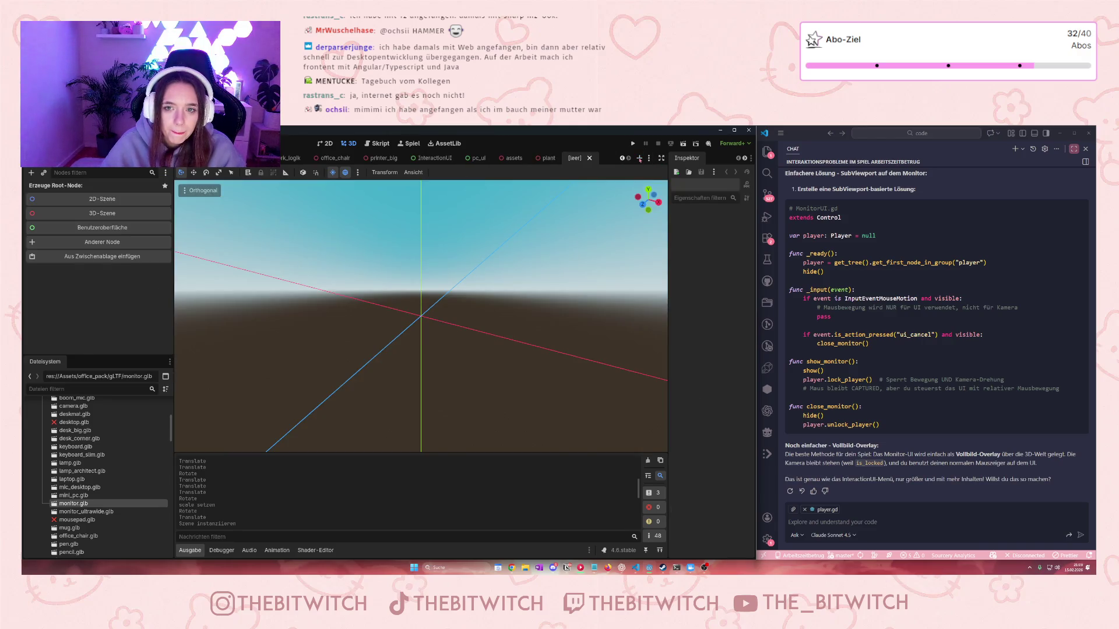
pyautogui.click(98, 214)
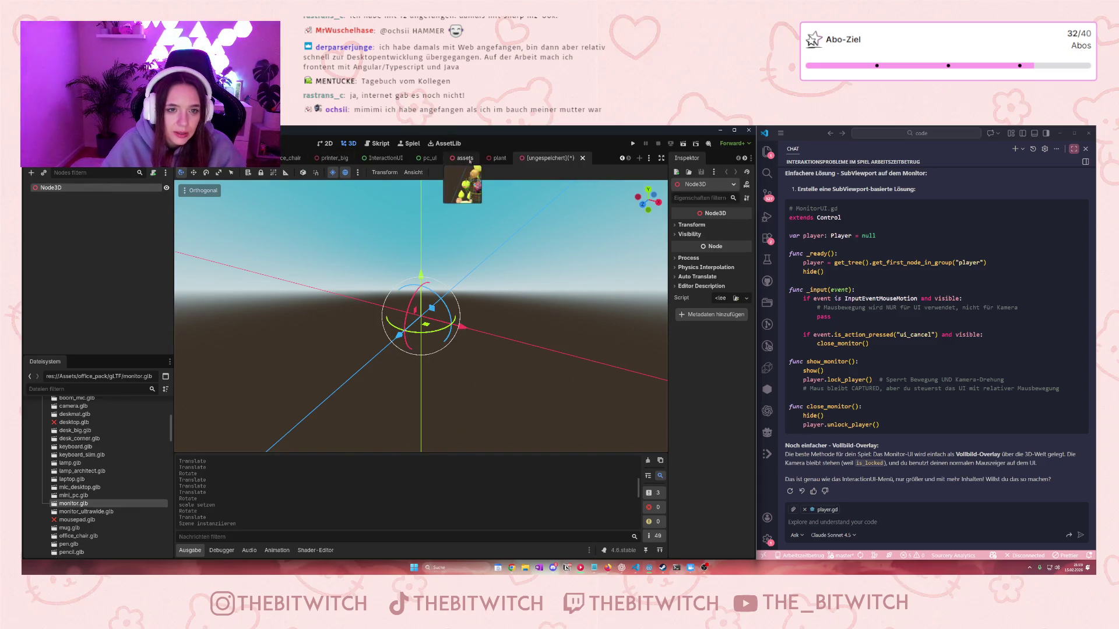
pyautogui.click(320, 158)
pyautogui.click(556, 158)
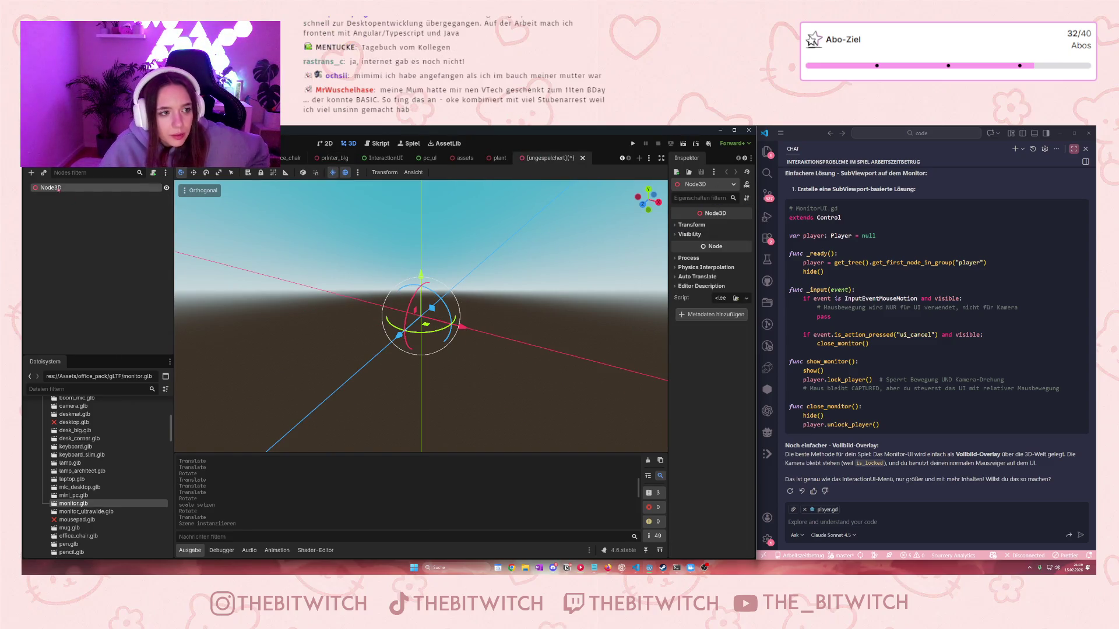
# Rename the root node to ochsi_diary and go to the WorkLogik scene
pyautogui.doubleClick(59, 189)
pyautogui.write('ochsi_diary')
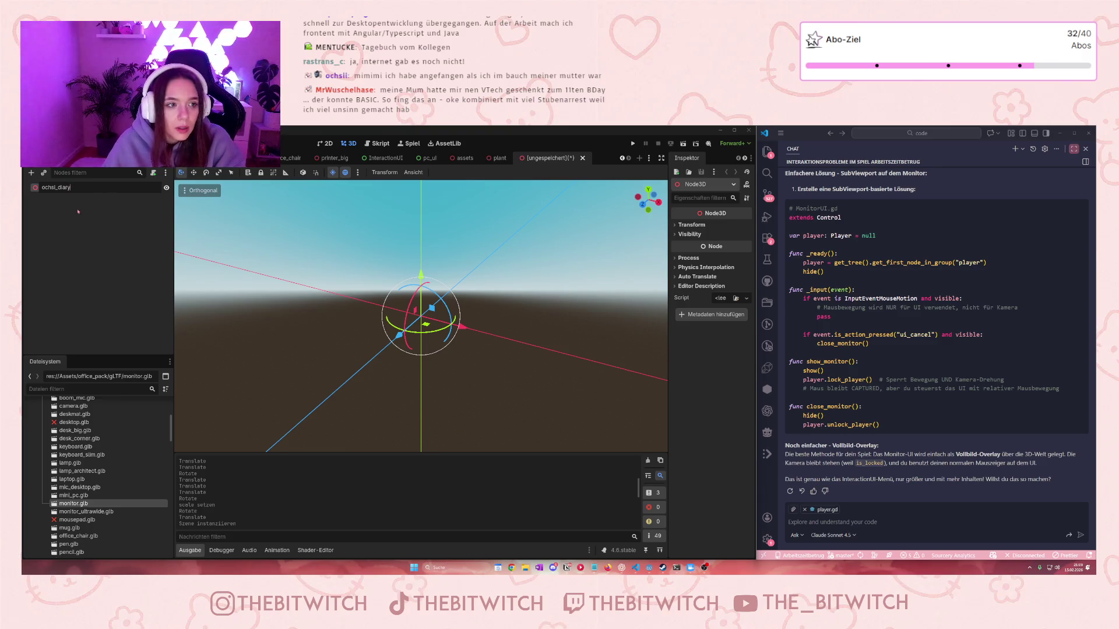
pyautogui.press('Return')
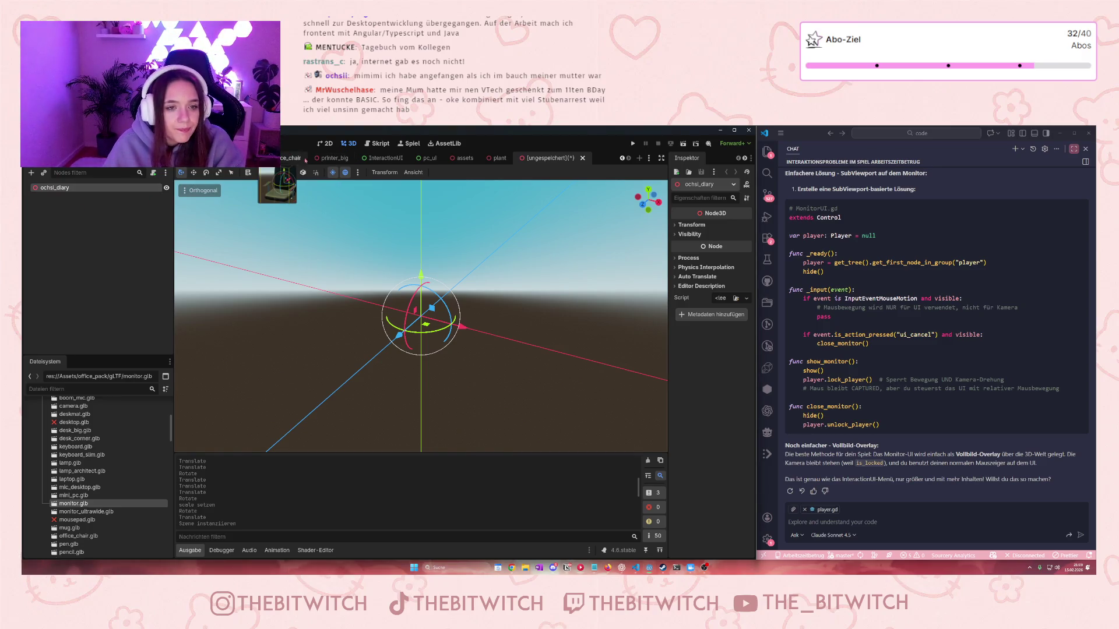
pyautogui.click(233, 158)
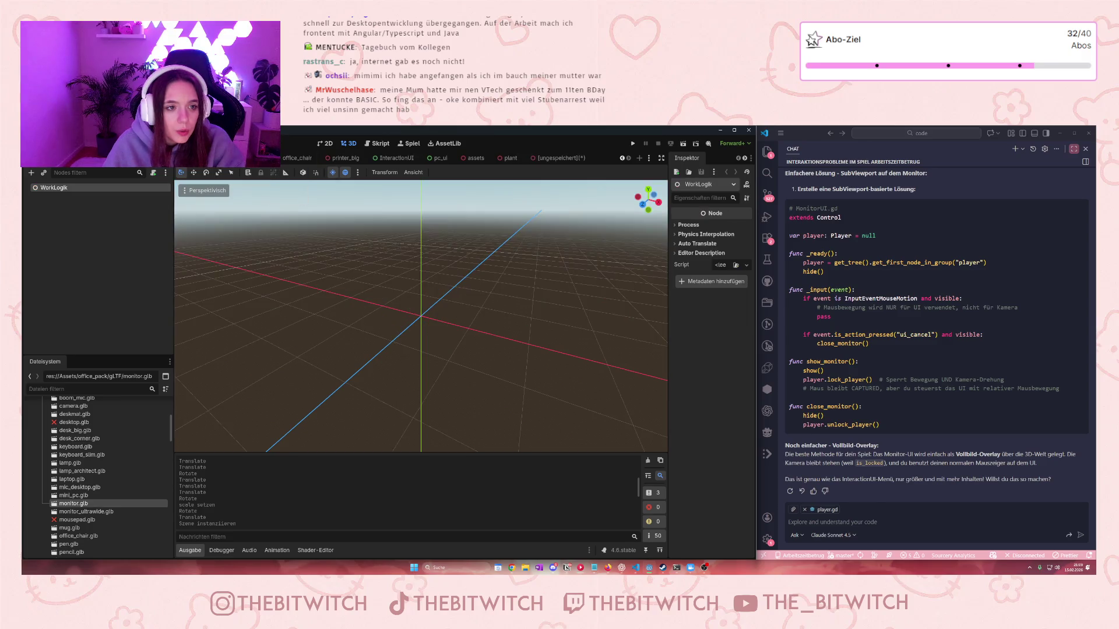
# Close the IngameGui scene and select Book_07 in the office scene
pyautogui.click(292, 159)
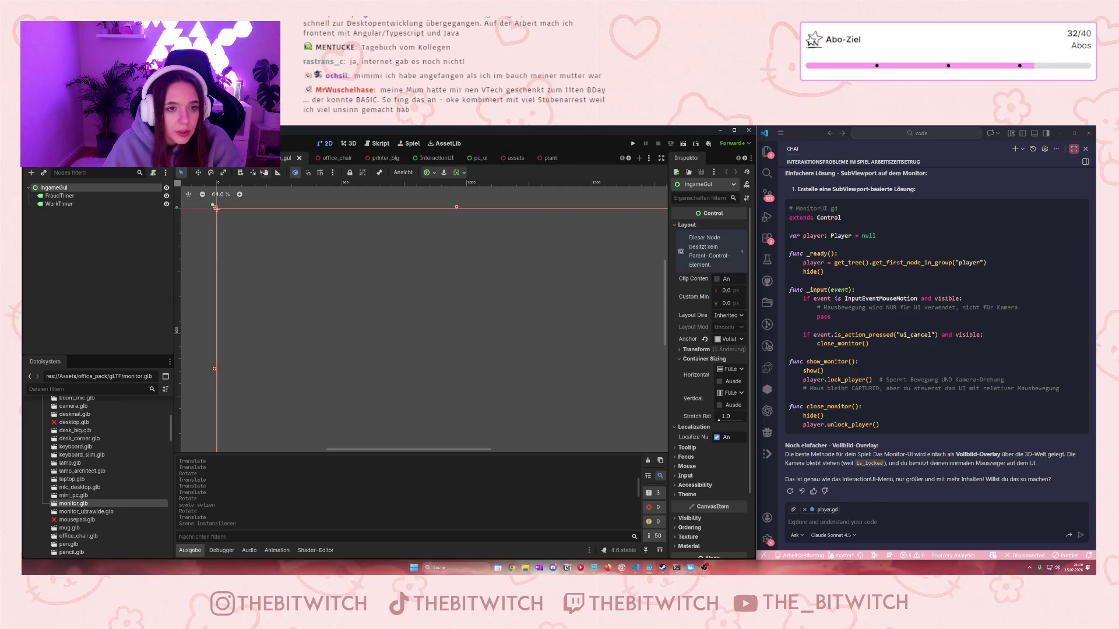
pyautogui.click(299, 158)
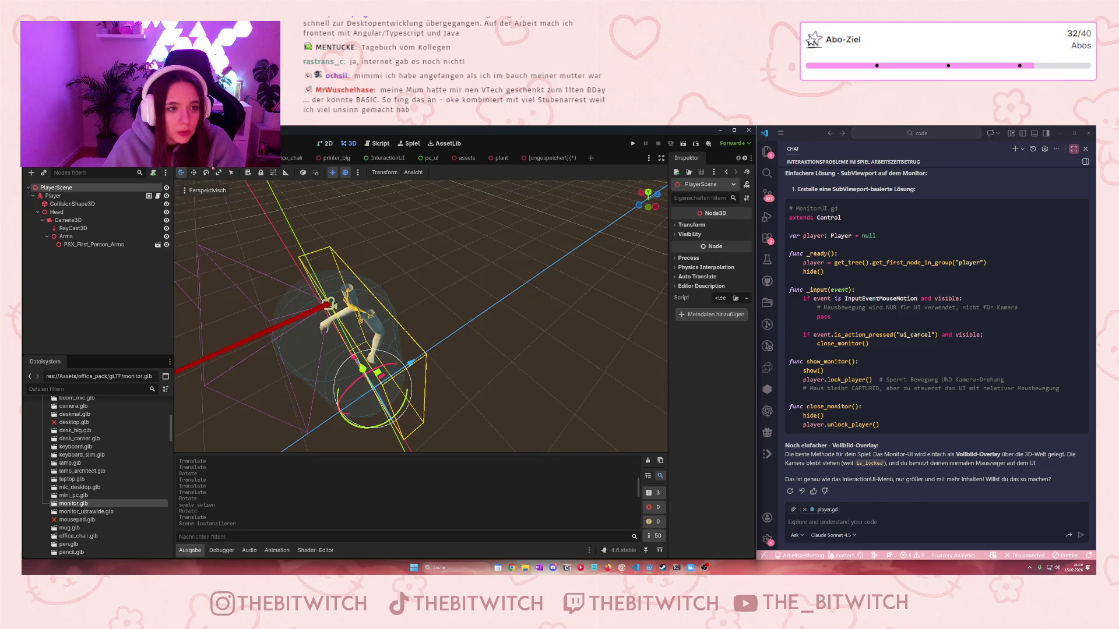
pyautogui.click(256, 158)
pyautogui.click(60, 318)
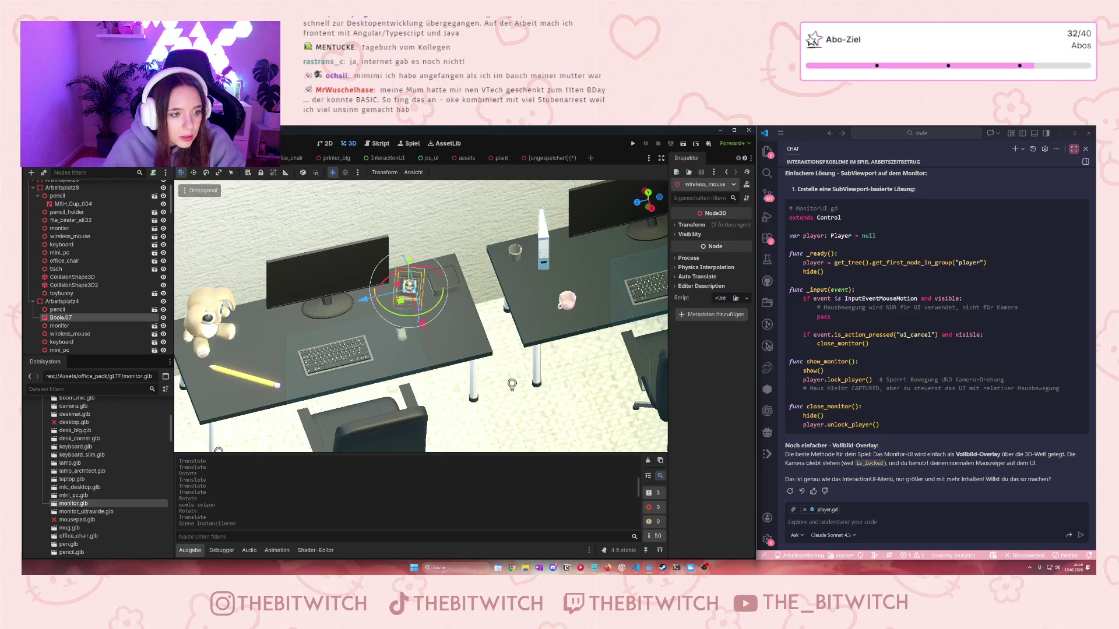
# Paste Book_07 under ochsi_diary and duplicate it as Book_08
pyautogui.click(542, 158)
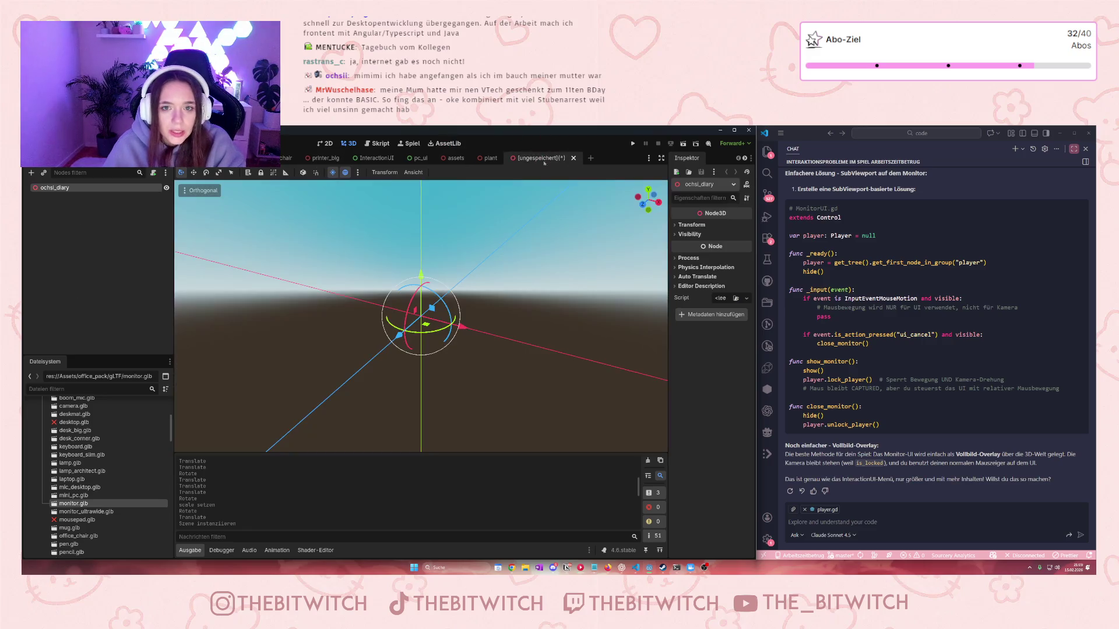
pyautogui.hotkey('ctrl', 'v')
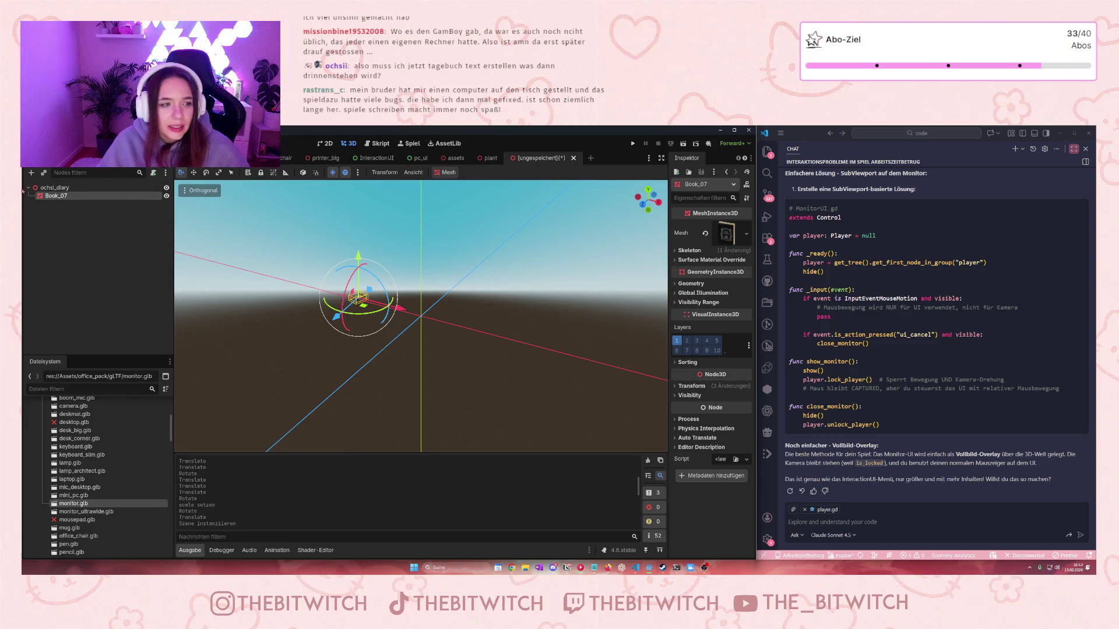
pyautogui.click(60, 196)
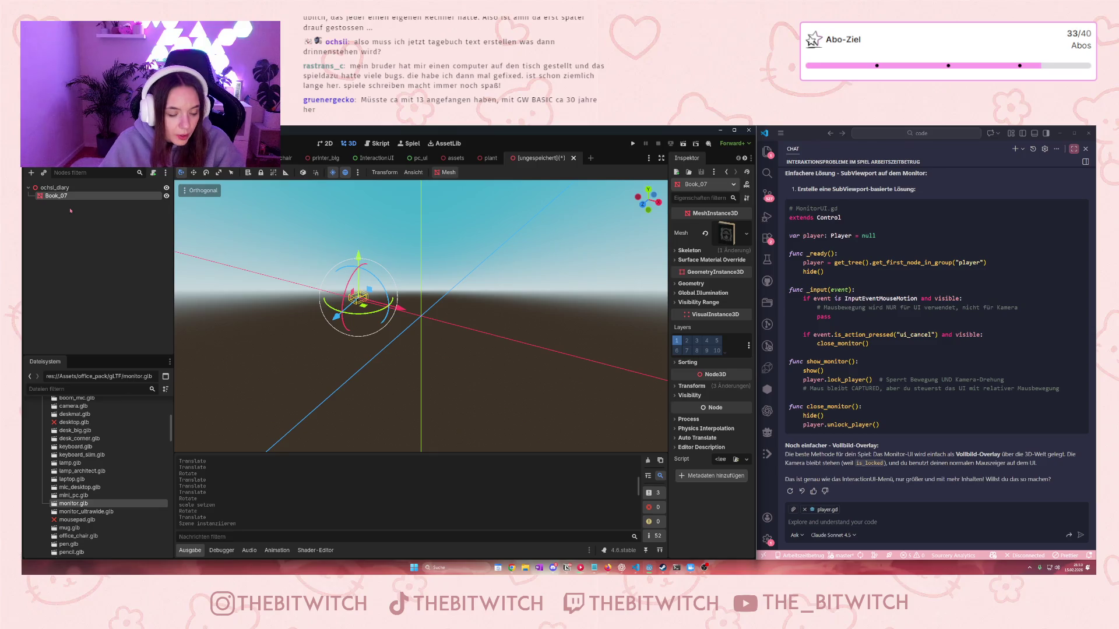
pyautogui.moveTo(69, 205)
pyautogui.mouseDown()
pyautogui.moveTo(41, 200)
pyautogui.moveTo(43, 209)
pyautogui.mouseUp()
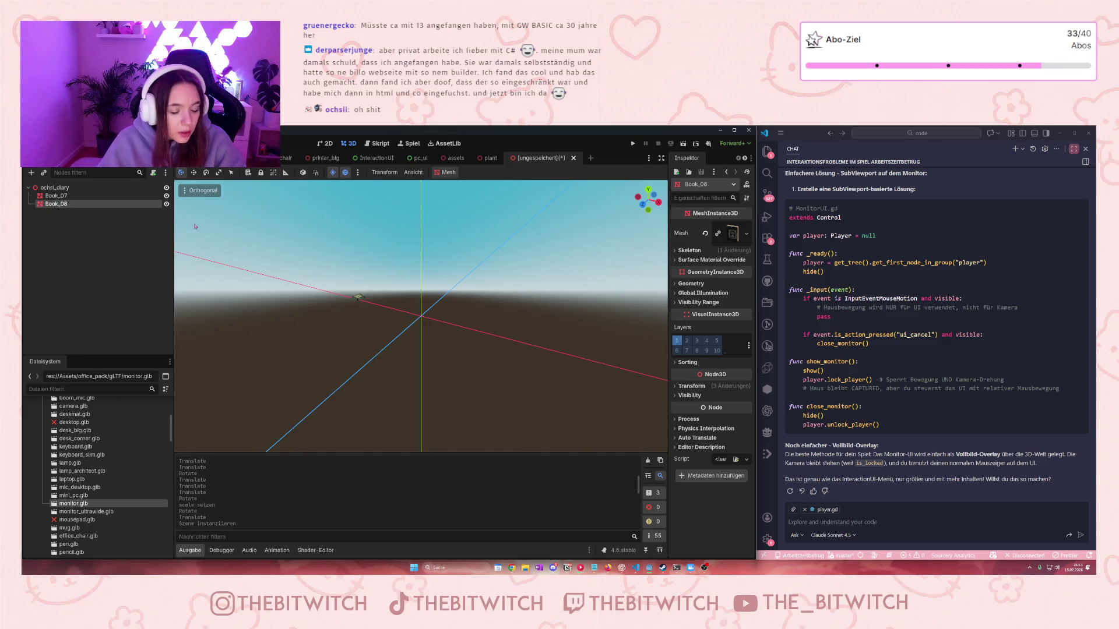
pyautogui.click(328, 162)
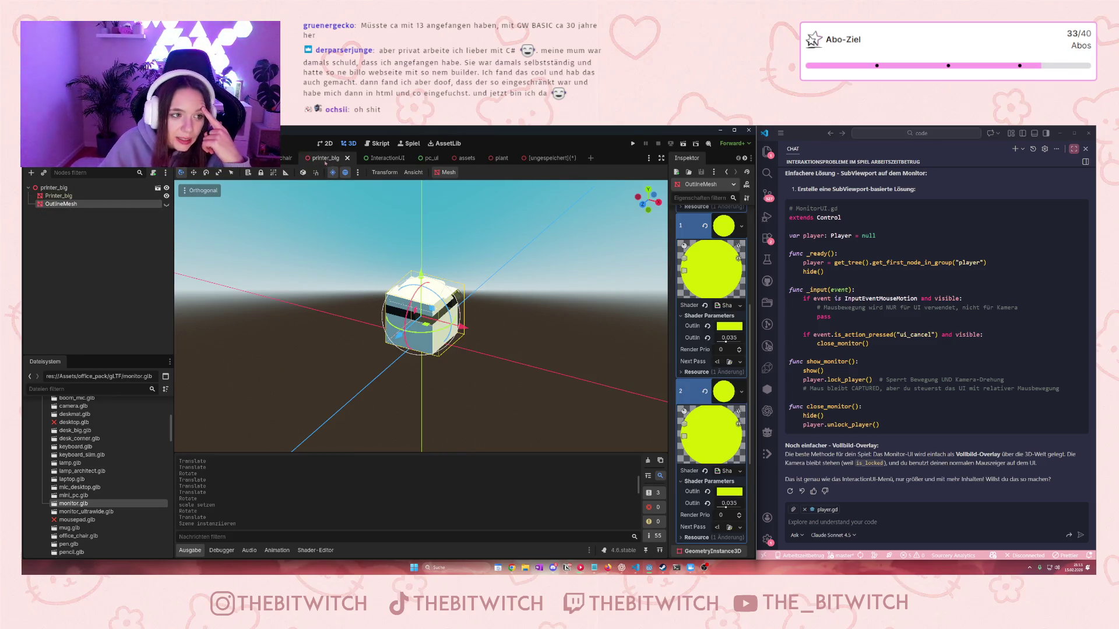
# Rename the Book_08 copy to OutlineMesh
pyautogui.click(548, 158)
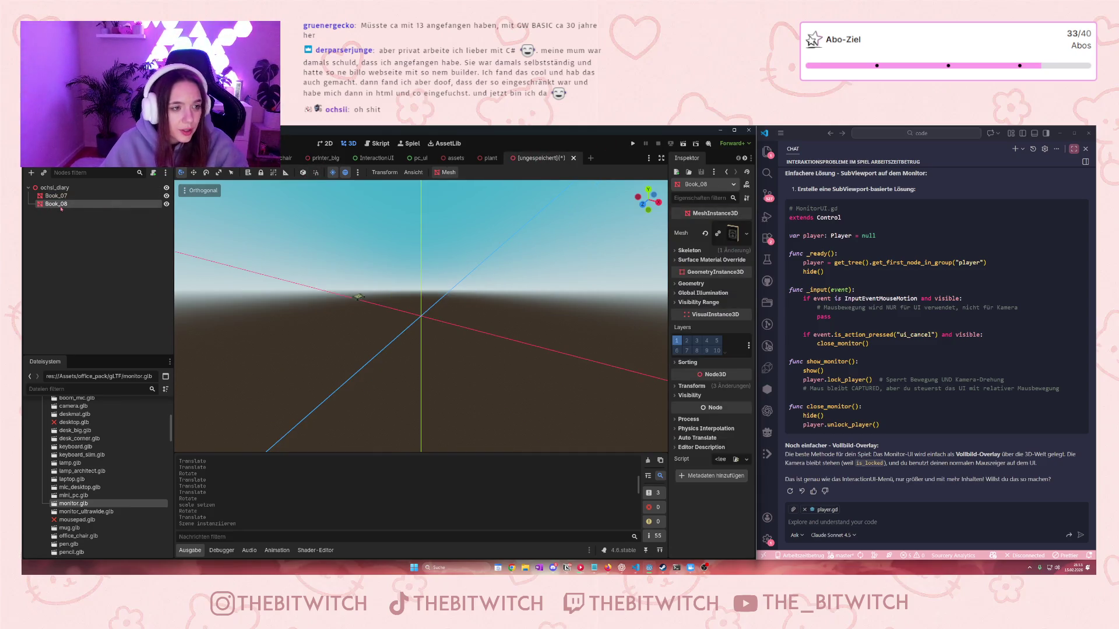
pyautogui.doubleClick(58, 205)
pyautogui.write('OutlineMesh')
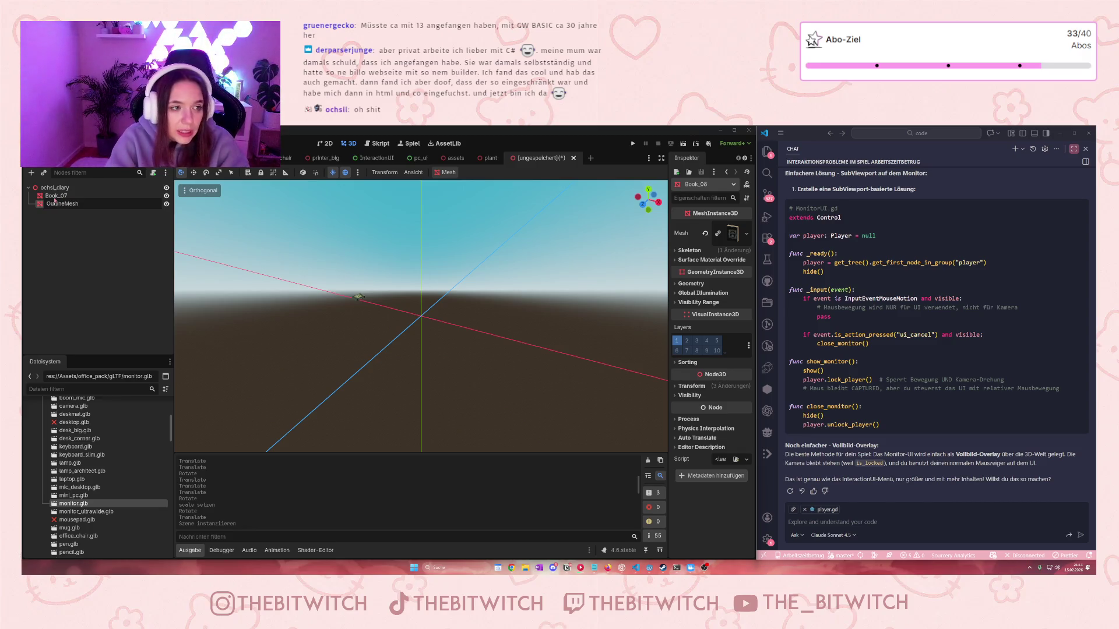
pyautogui.press('Return')
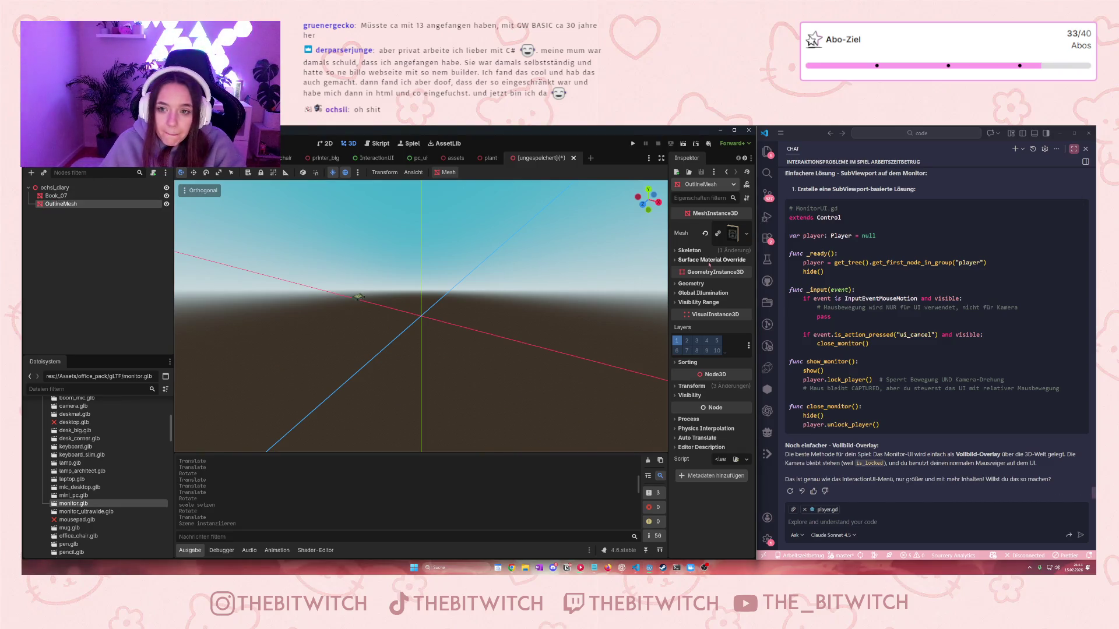
# Assign outline_material.tres to surface material override slot 0
pyautogui.click(711, 261)
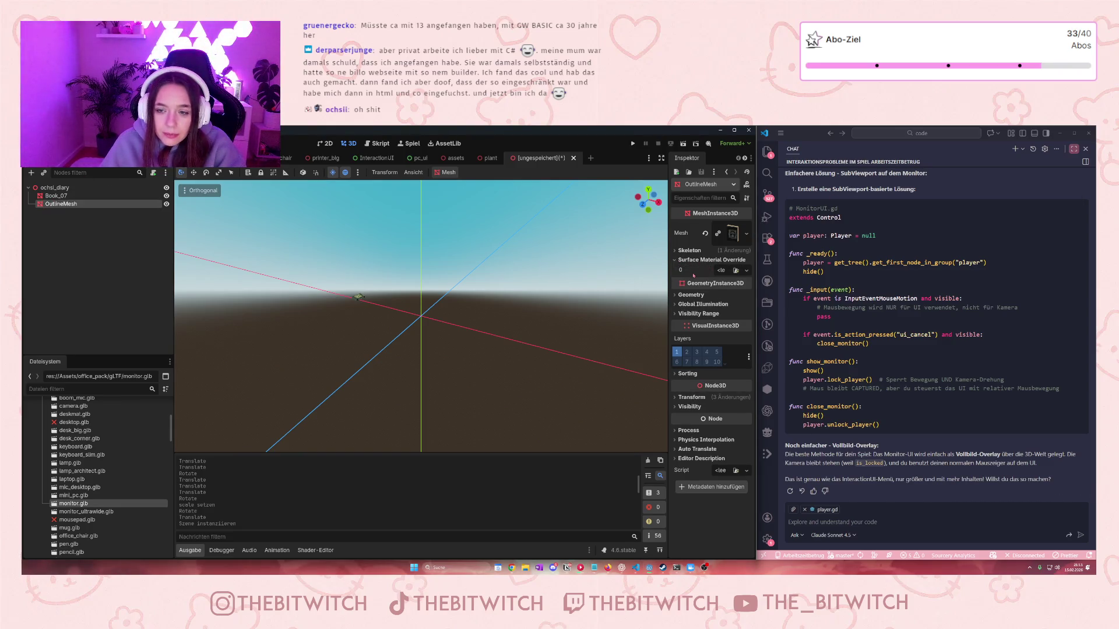
pyautogui.scroll(-10, 91, 499)
pyautogui.scroll(-10, 90, 499)
pyautogui.moveTo(70, 489)
pyautogui.mouseDown()
pyautogui.moveTo(743, 240)
pyautogui.moveTo(722, 271)
pyautogui.mouseUp()
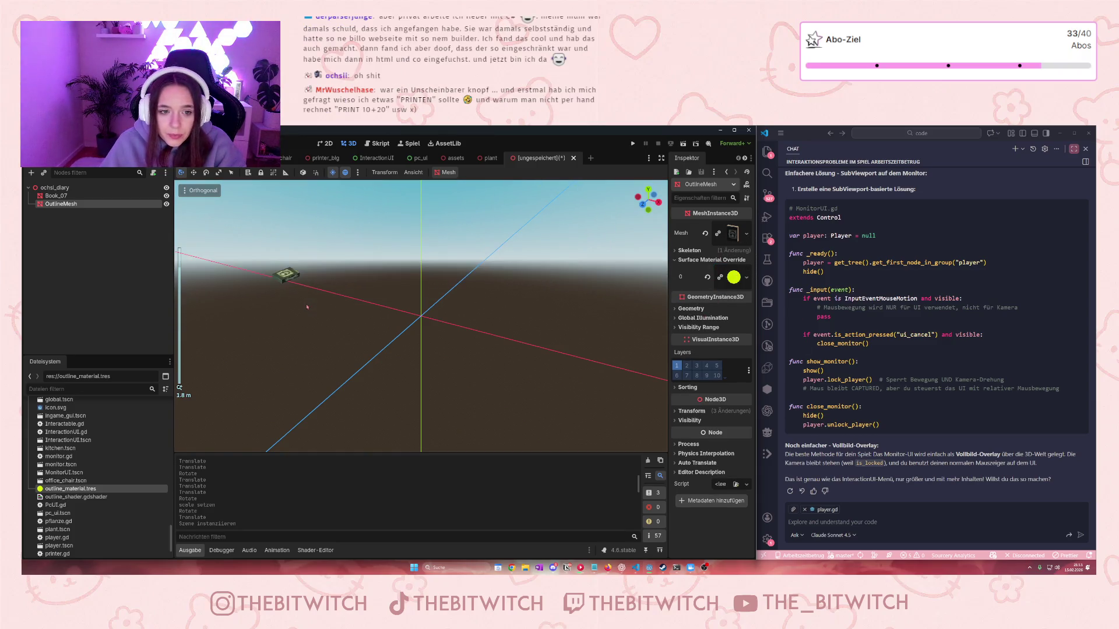
# Show the outline material's shader parameters and adjust the outline width
pyautogui.click(746, 277)
pyautogui.click(732, 279)
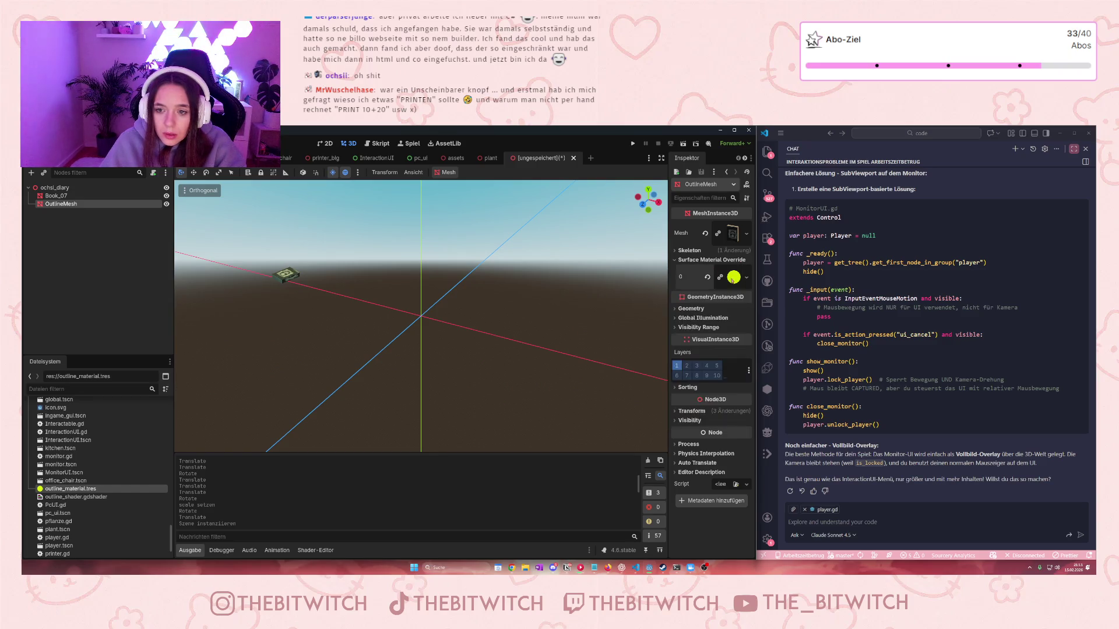
pyautogui.click(732, 279)
pyautogui.moveTo(725, 393)
pyautogui.mouseDown()
pyautogui.moveTo(750, 392)
pyautogui.moveTo(705, 382)
pyautogui.mouseUp()
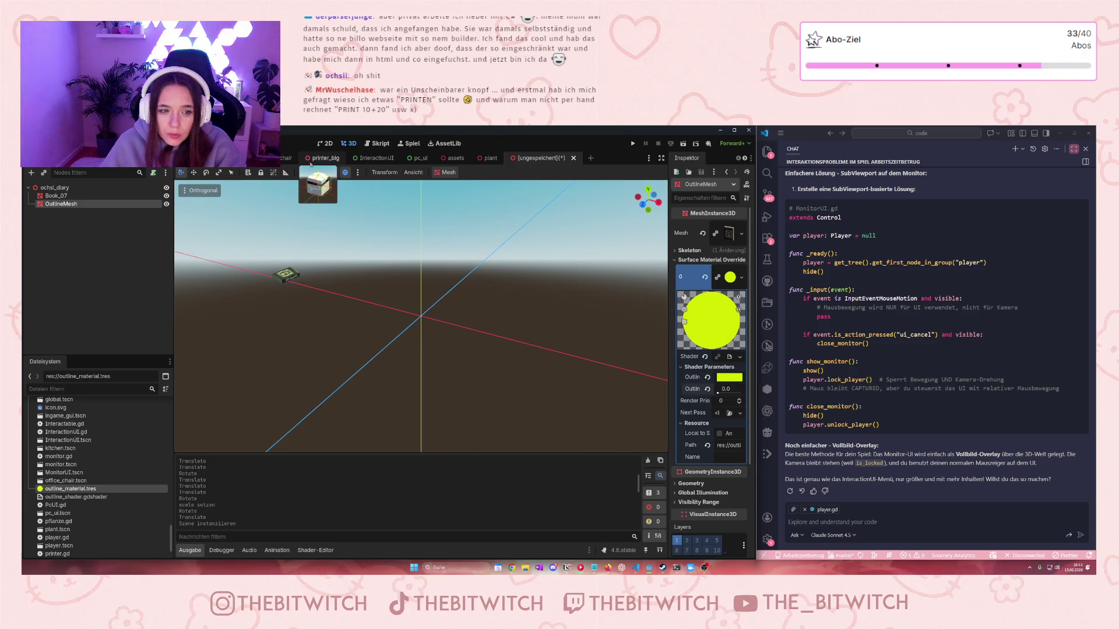
# Compare against the printer_big scene's outline, then return to the diary scene
pyautogui.moveTo(286, 274); pyautogui.dragTo(179, 388)
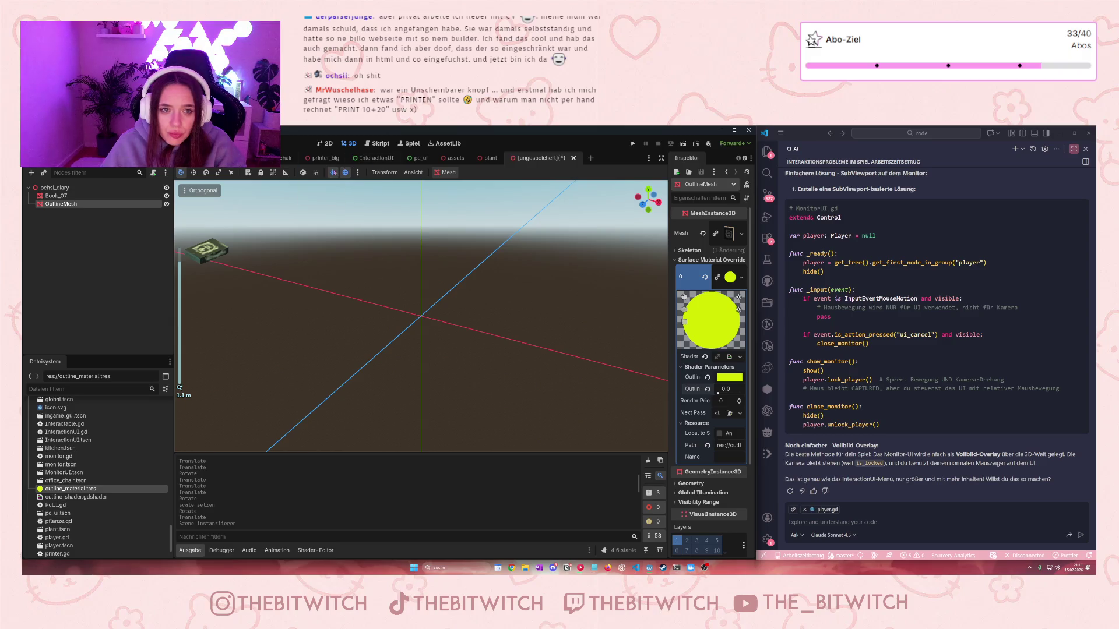
pyautogui.click(318, 159)
pyautogui.scroll(5, 690, 302)
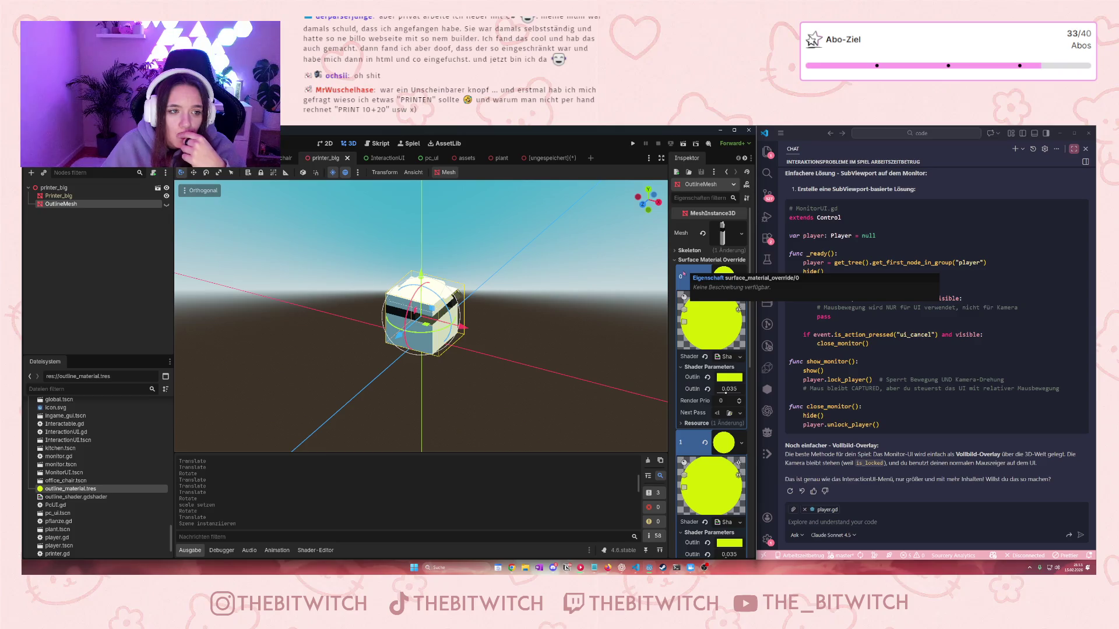
pyautogui.click(542, 158)
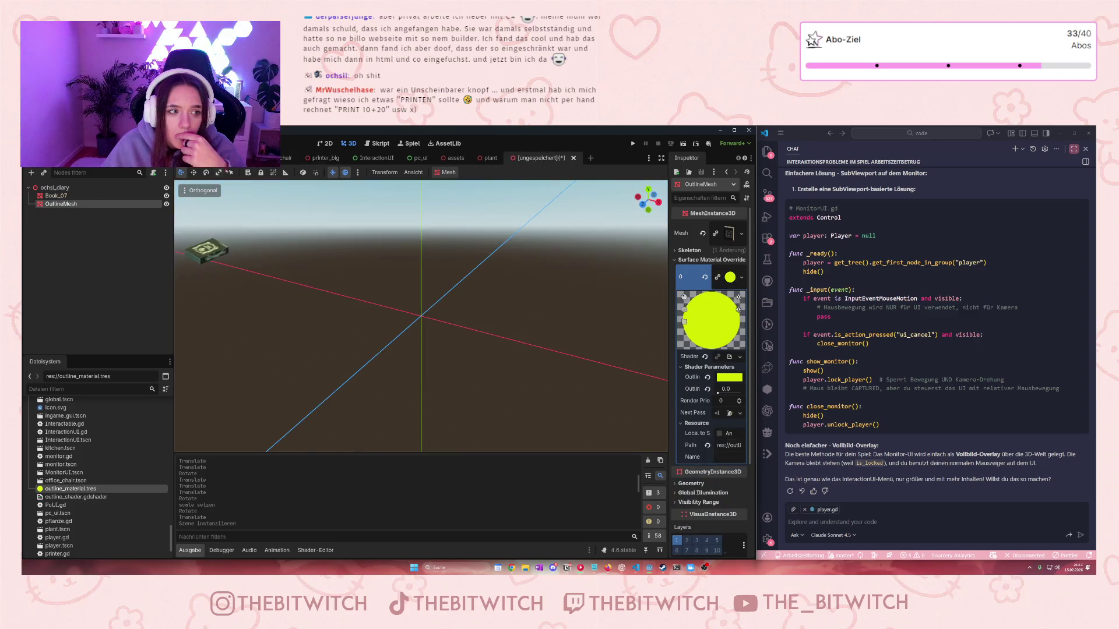
# Frame the book up close and set the outline width to 0.1
pyautogui.press('f')
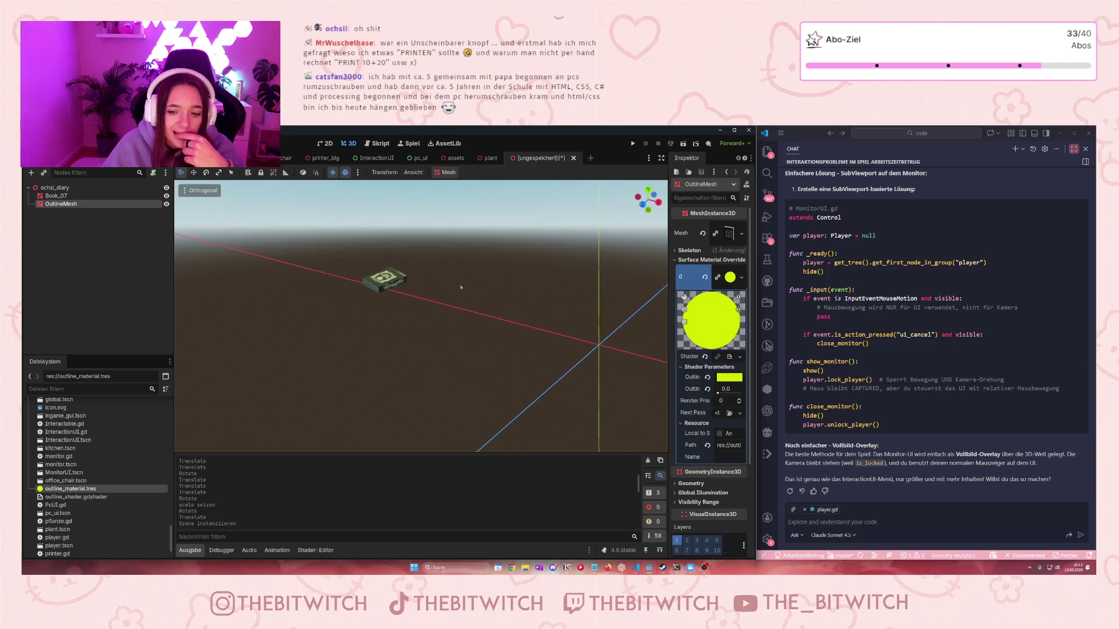
pyautogui.scroll(3, 429, 323)
pyautogui.scroll(-5, 431, 320)
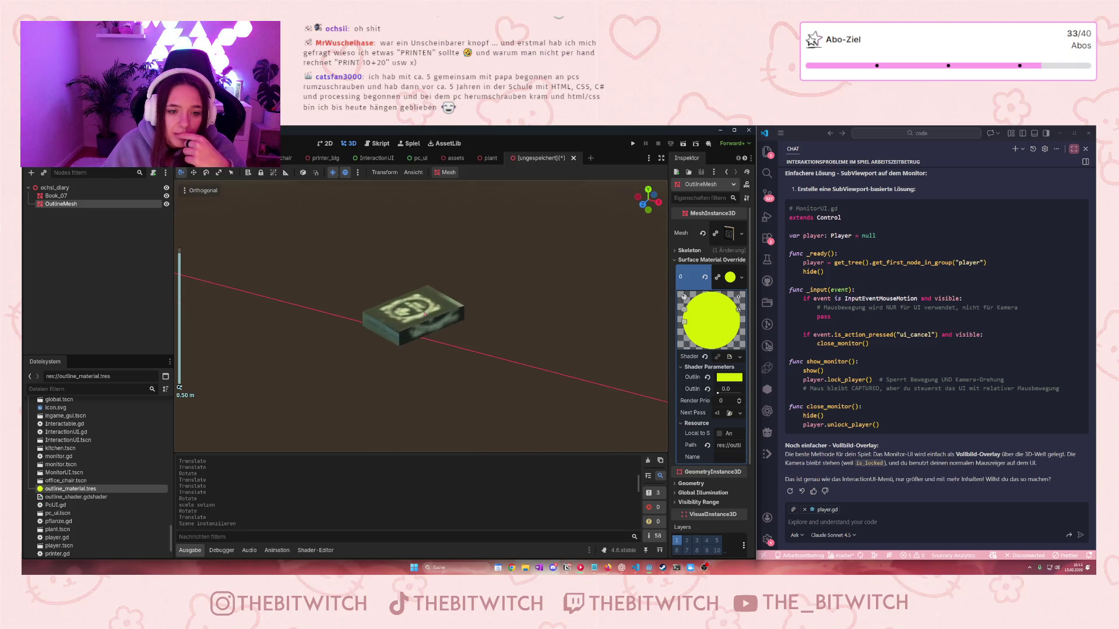
pyautogui.moveTo(433, 317)
pyautogui.mouseDown()
pyautogui.moveTo(479, 365)
pyautogui.moveTo(443, 338)
pyautogui.mouseUp()
pyautogui.click(725, 388)
pyautogui.write('0.1')
pyautogui.press('Return')
# Check OutlineMesh in the viewport, collapse the material override section, and select OutlineMesh
pyautogui.scroll(-2, 461, 344)
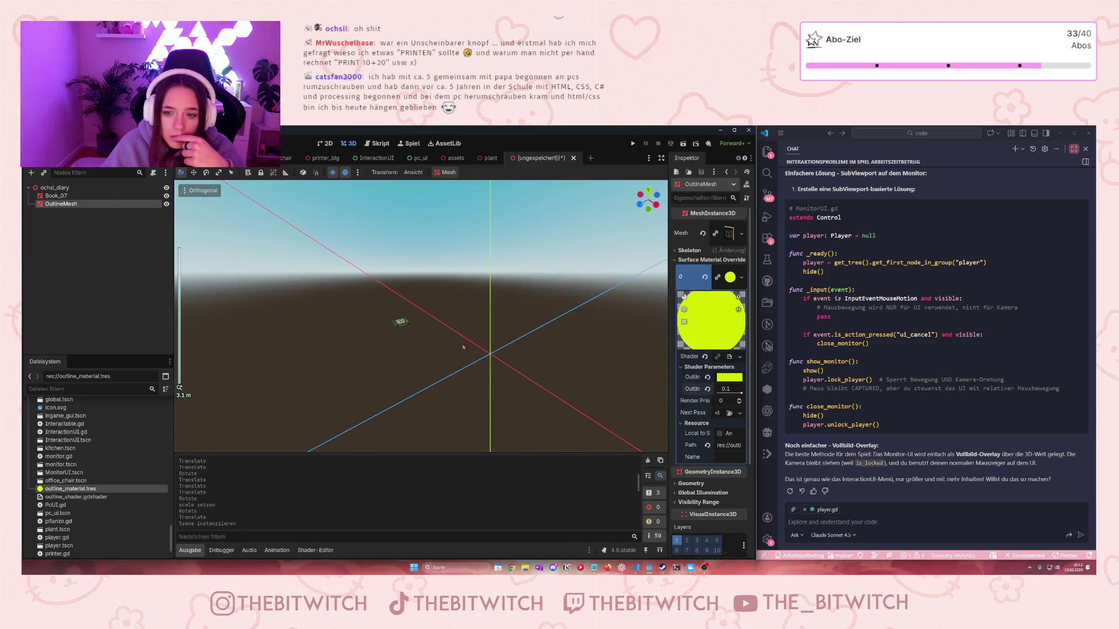
pyautogui.scroll(5, 462, 344)
pyautogui.scroll(-5, 464, 347)
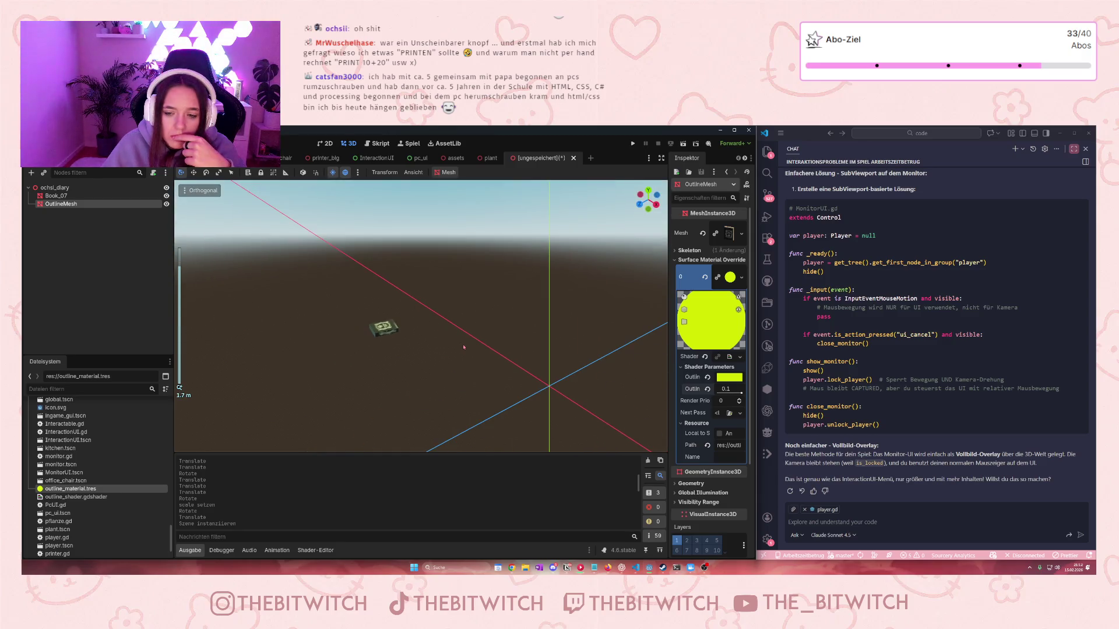
pyautogui.doubleClick(165, 209)
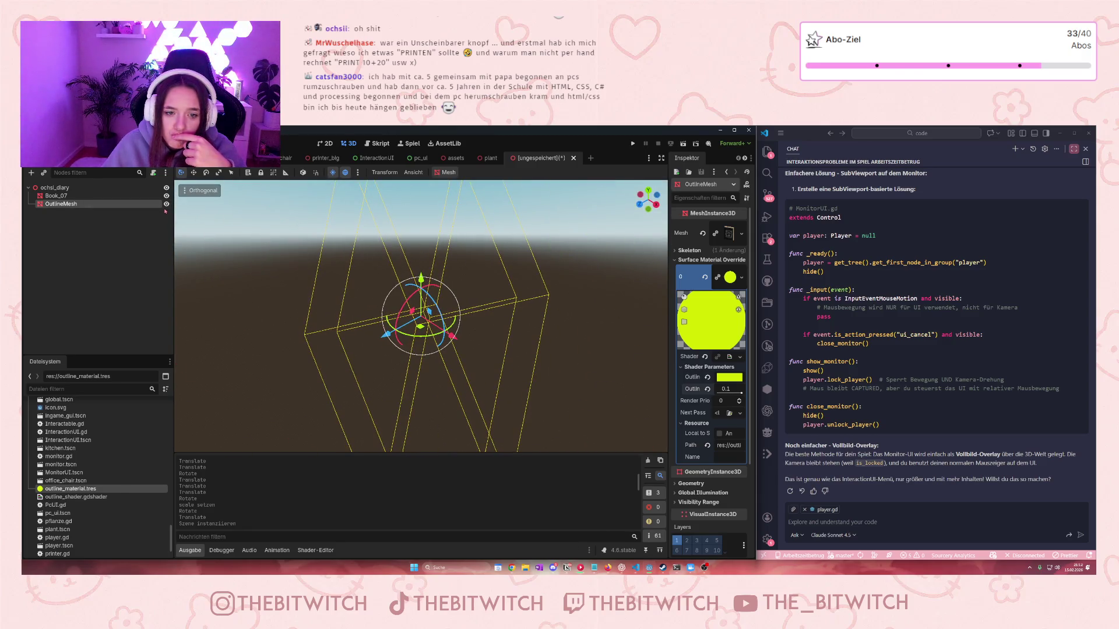
pyautogui.scroll(-2, 233, 274)
pyautogui.scroll(-10, 232, 274)
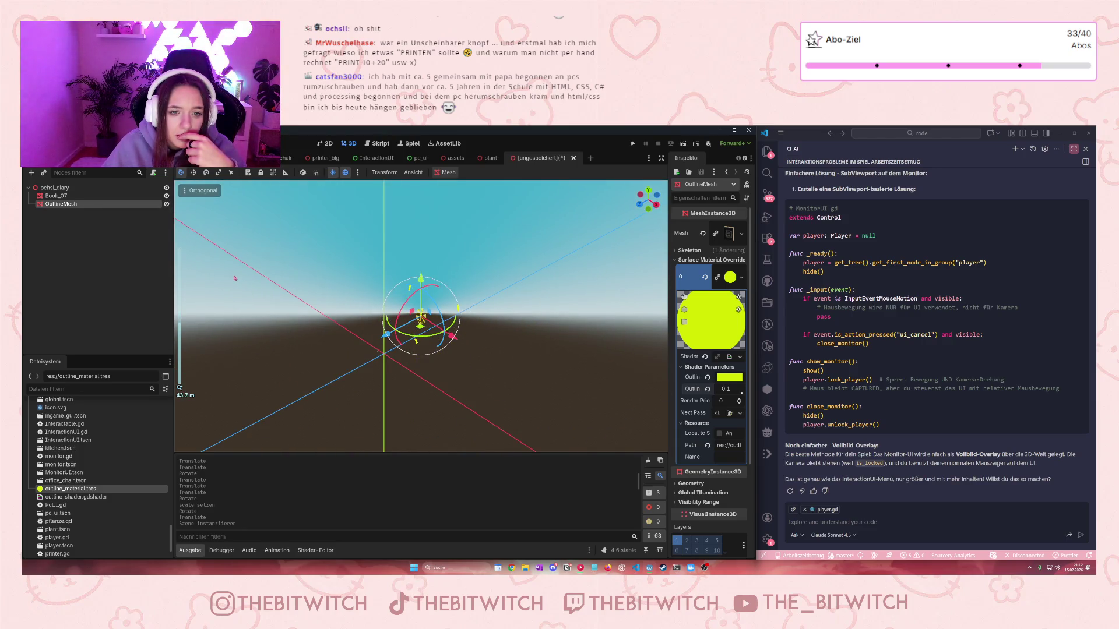
pyautogui.scroll(5, 234, 278)
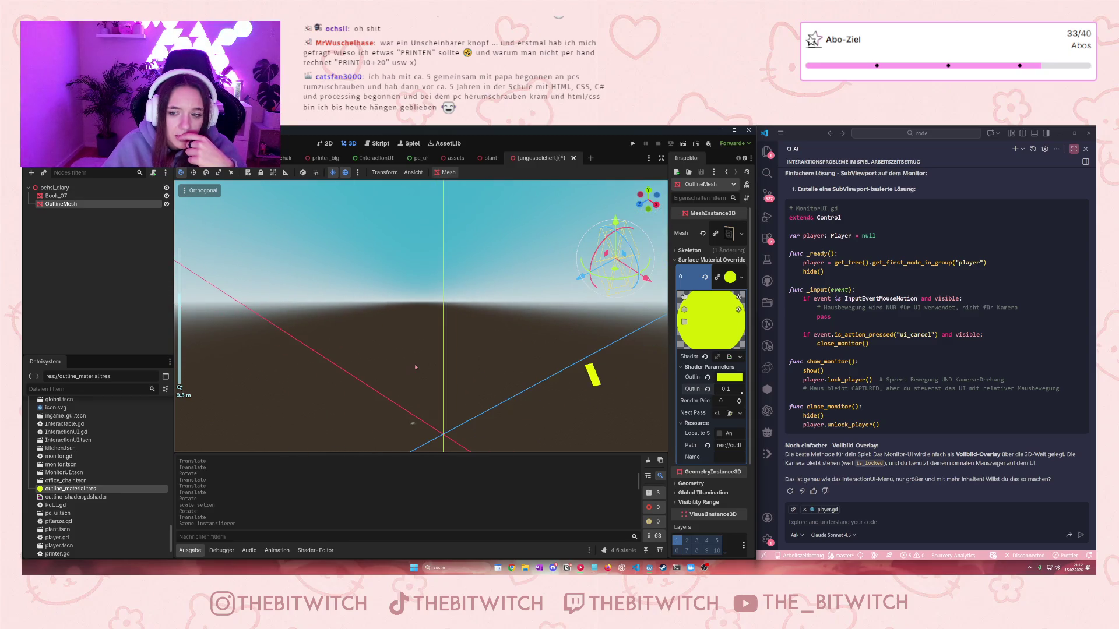
pyautogui.click(676, 260)
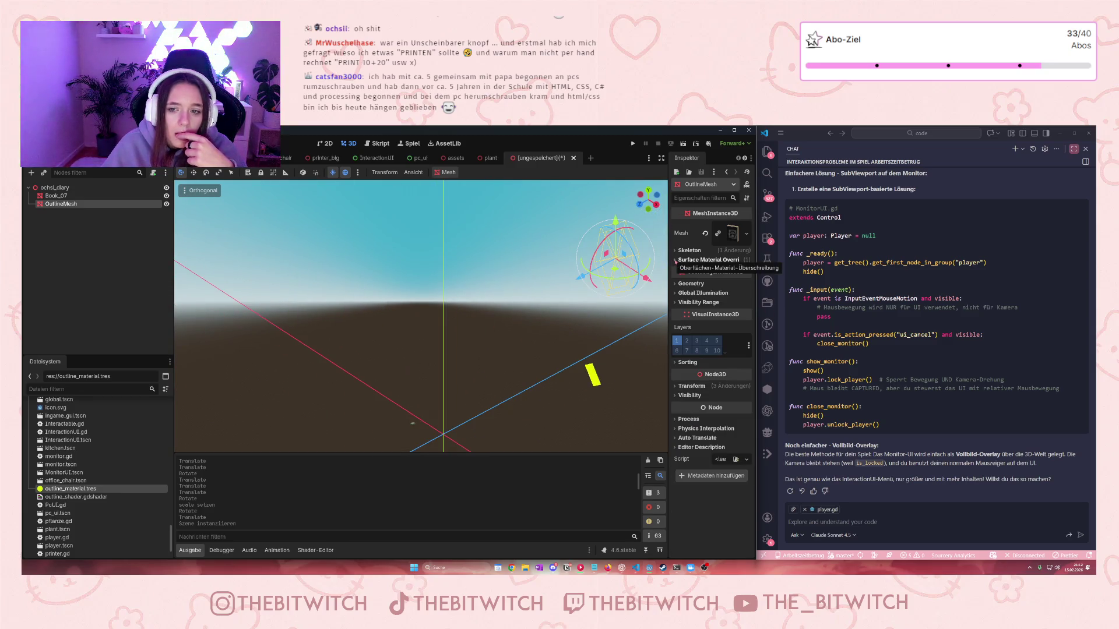
pyautogui.click(61, 204)
pyautogui.click(66, 203)
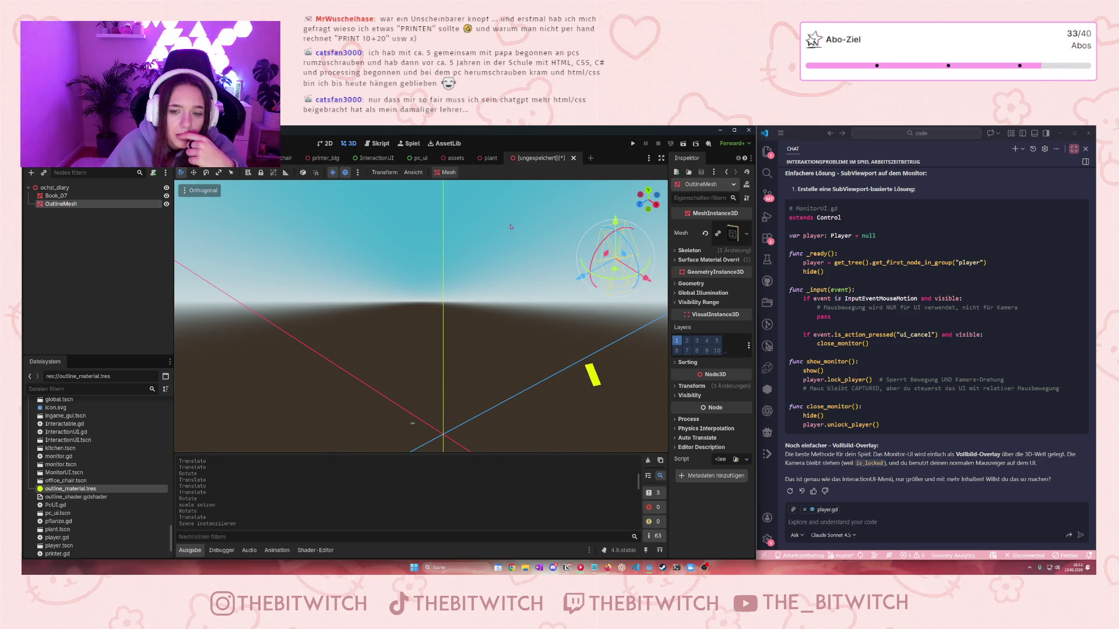
pyautogui.click(87, 205)
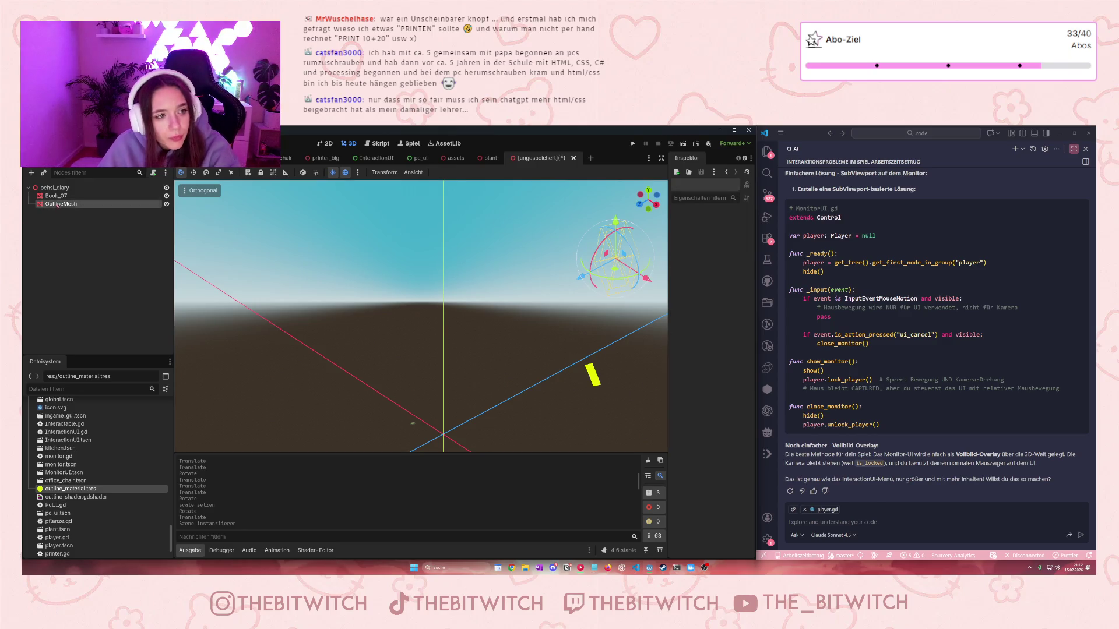
# Delete OutlineMesh, restore a fresh Book_08 copy of Book_07, and frame it
pyautogui.press('Delete')
pyautogui.click(526, 361)
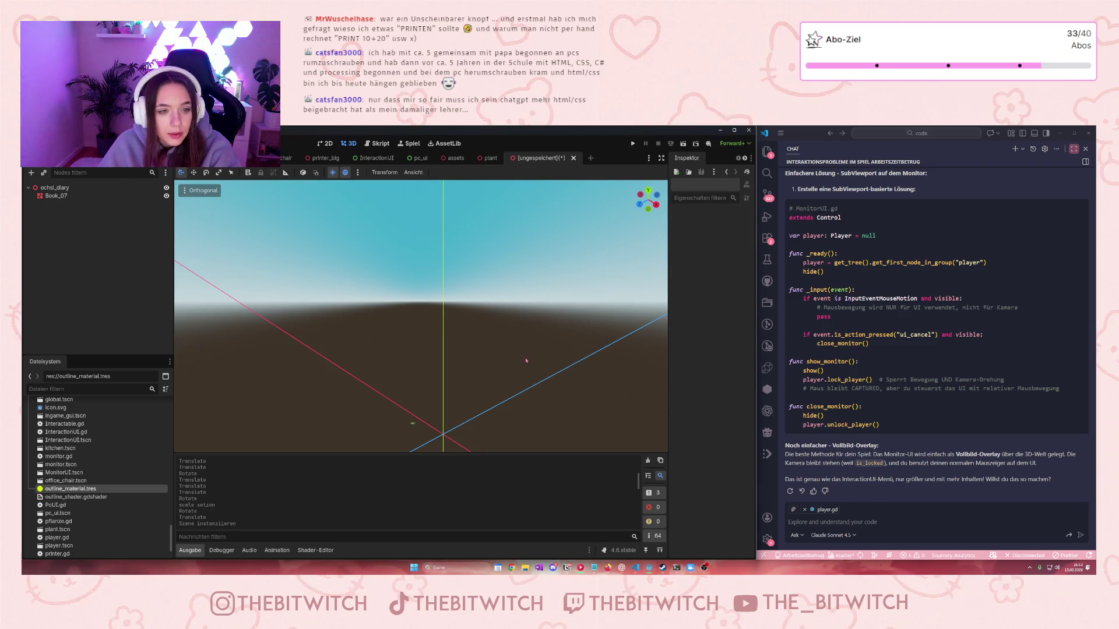
pyautogui.hotkey('ctrl', 'z')
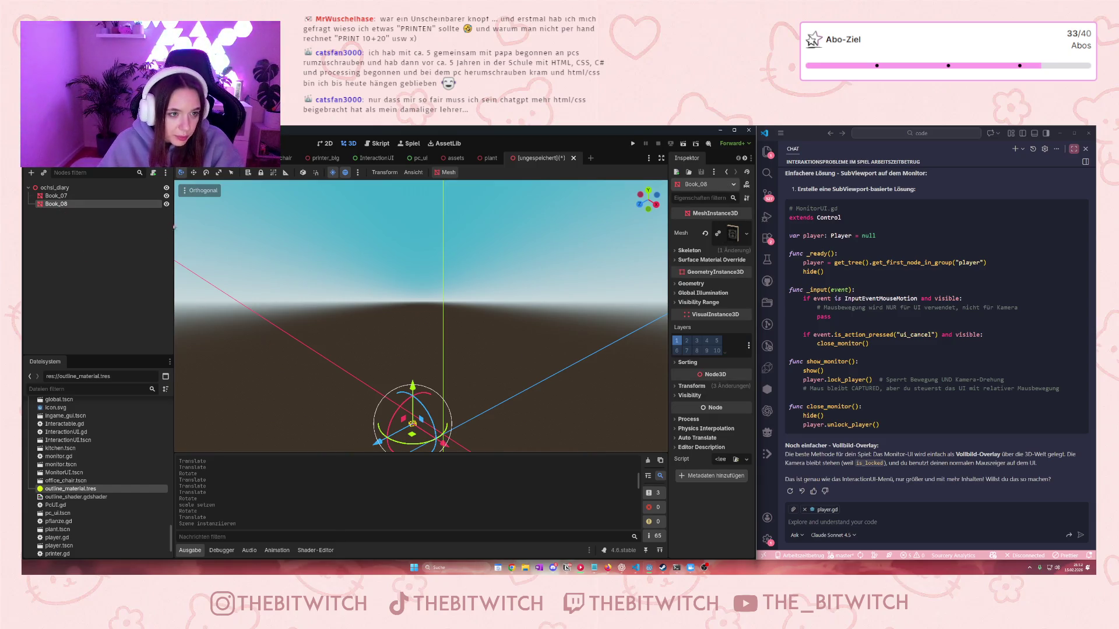
pyautogui.doubleClick(129, 205)
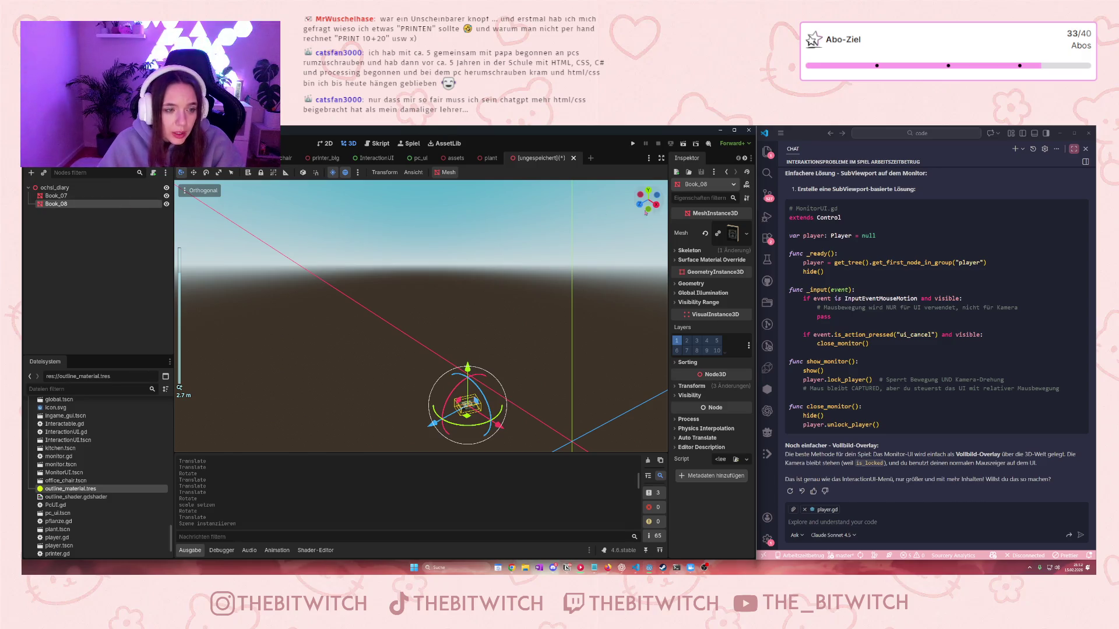
pyautogui.rightClick(94, 206)
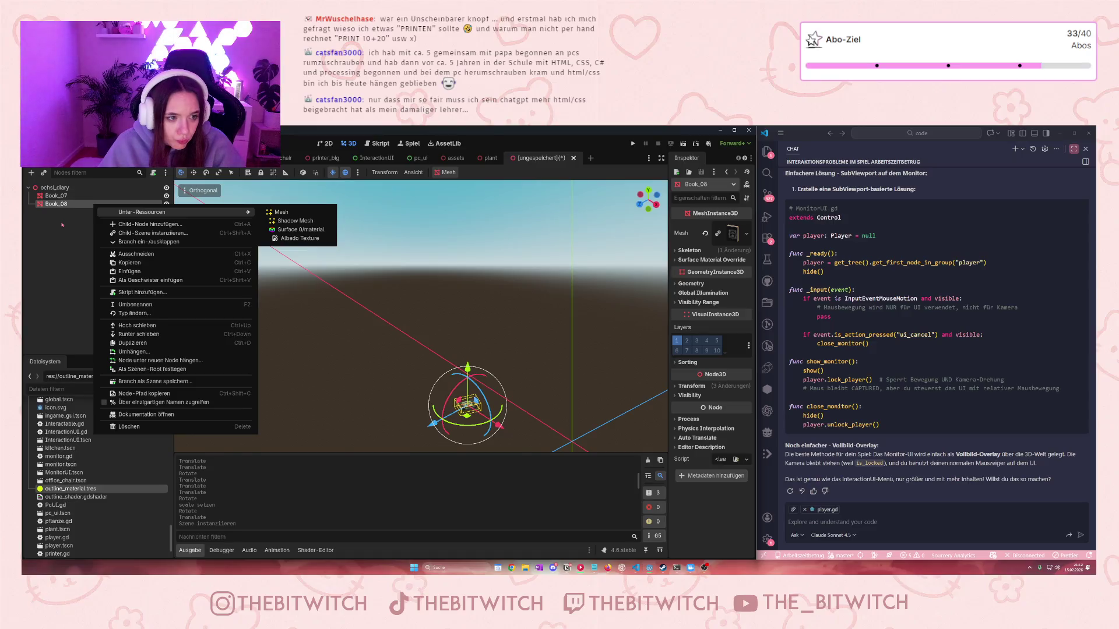
# Make Book_08's mesh and its sub-resources unique (Make Unique Recursive)
pyautogui.press('Escape')
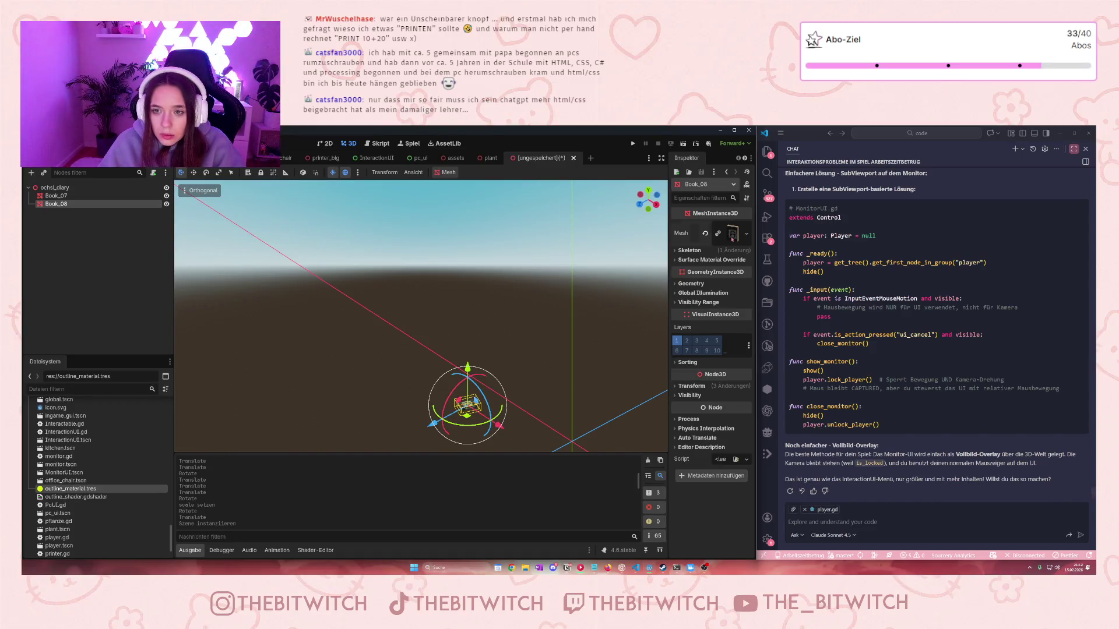
pyautogui.click(729, 239)
pyautogui.click(742, 235)
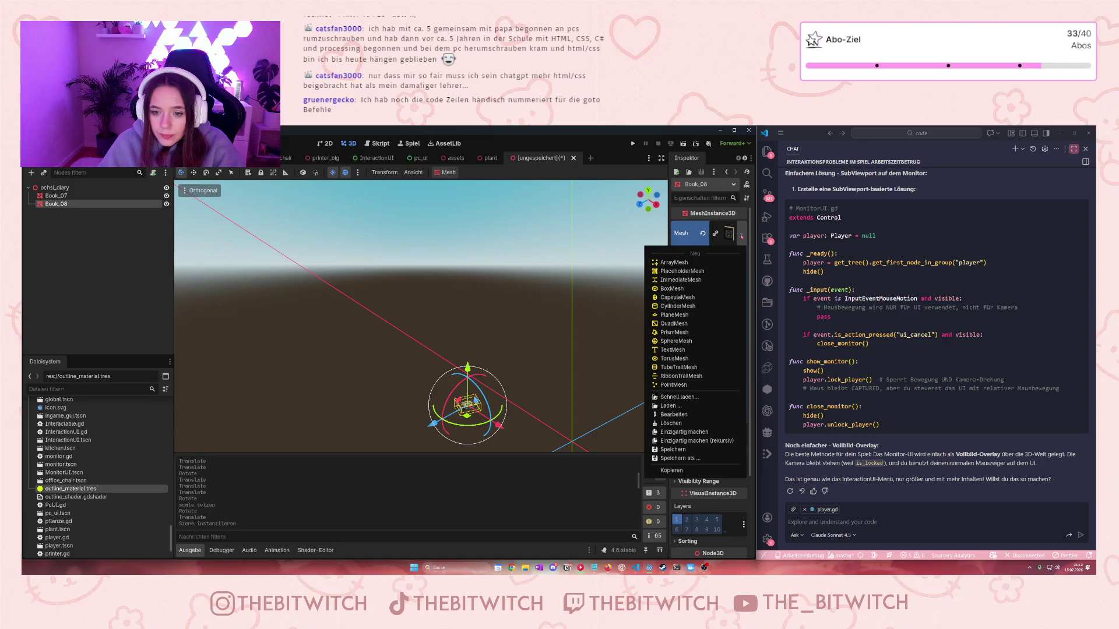
pyautogui.click(697, 440)
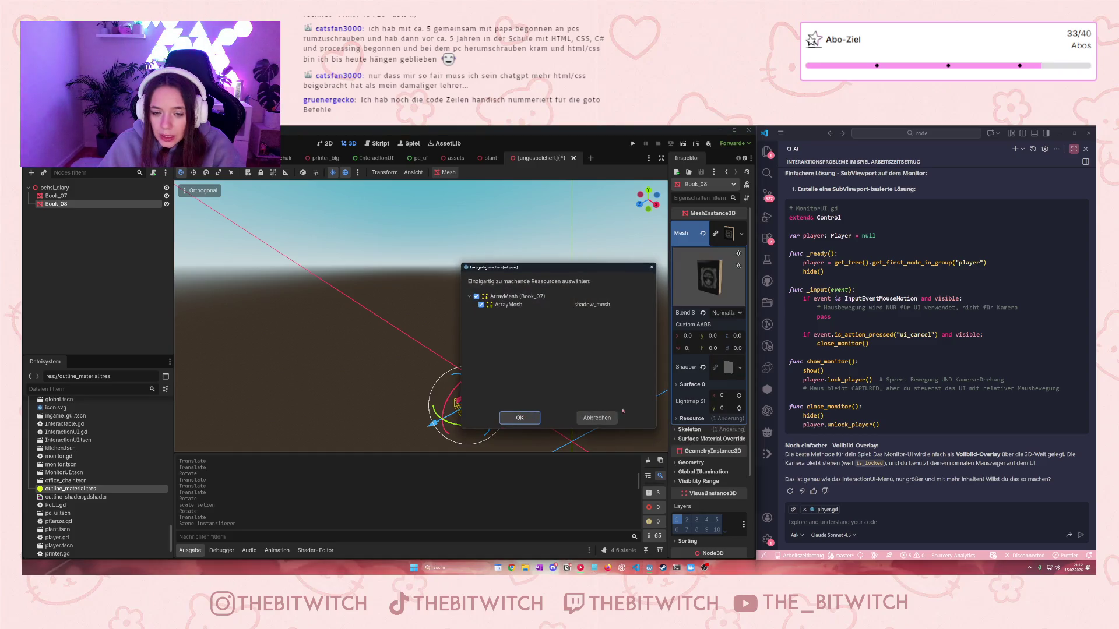
pyautogui.click(520, 417)
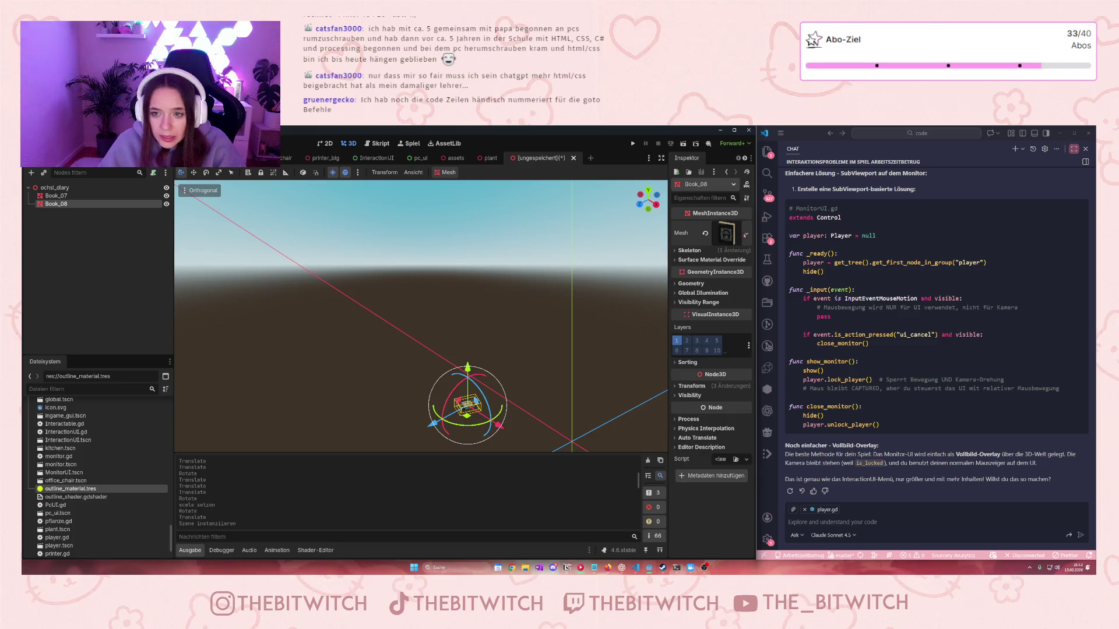
pyautogui.click(746, 234)
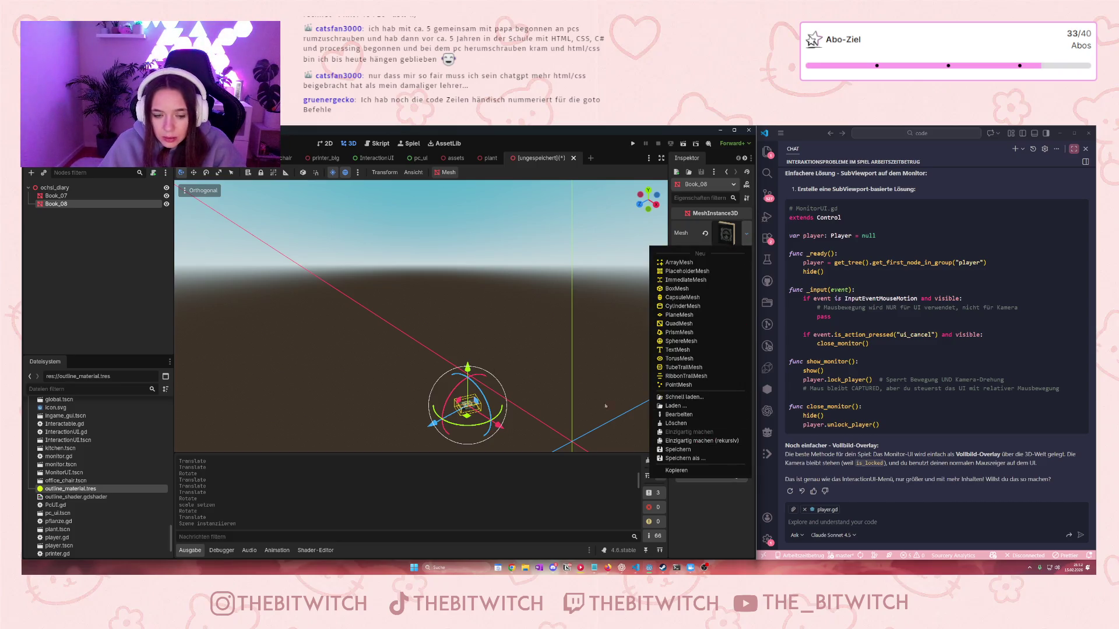
pyautogui.press('Escape')
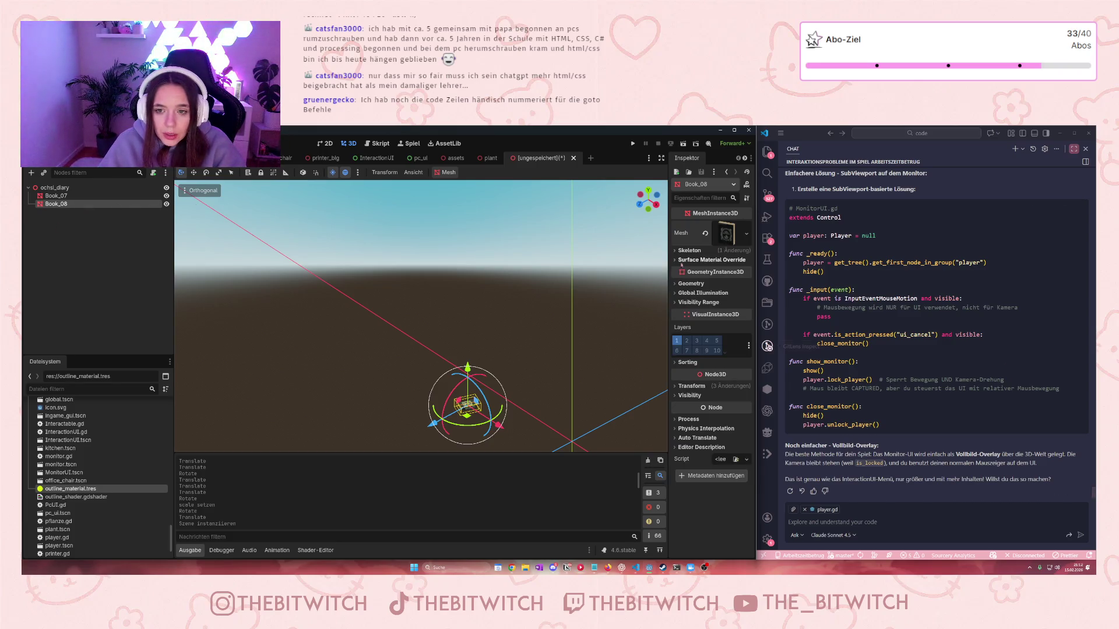
# Assign outline_material.tres to surface slot 0 and orbit to view the outlined book
pyautogui.click(711, 260)
pyautogui.moveTo(64, 488)
pyautogui.mouseDown()
pyautogui.moveTo(728, 440)
pyautogui.moveTo(721, 269)
pyautogui.mouseUp()
pyautogui.moveTo(413, 393); pyautogui.dragTo(396, 344)
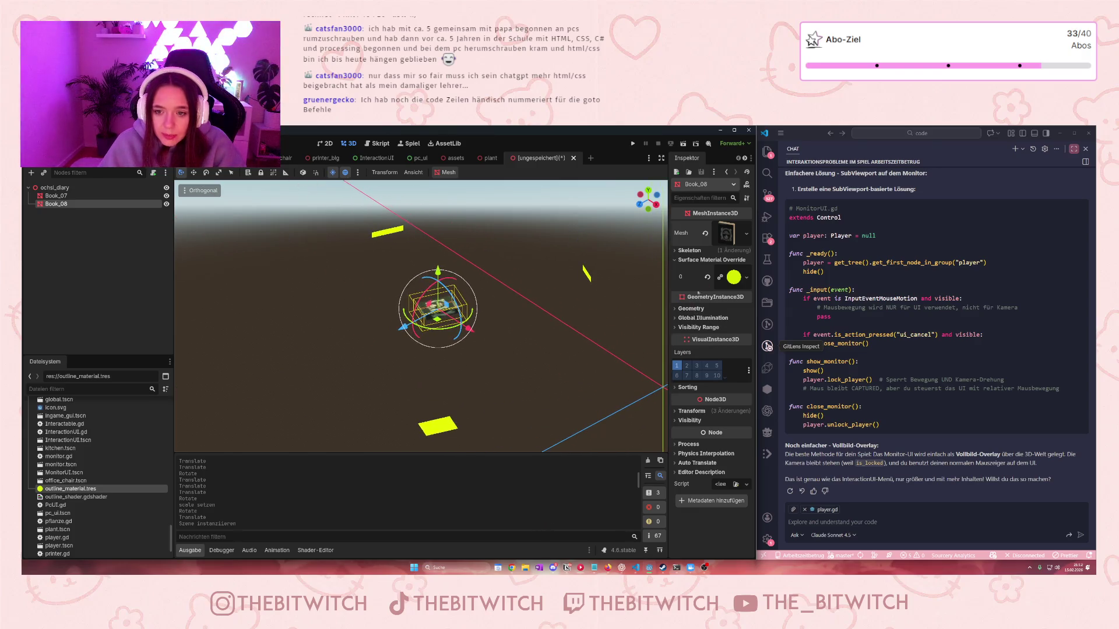
# In the override material's shader parameters, drag the outline width from 0.1 to 0.001
pyautogui.click(746, 277)
pyautogui.click(734, 278)
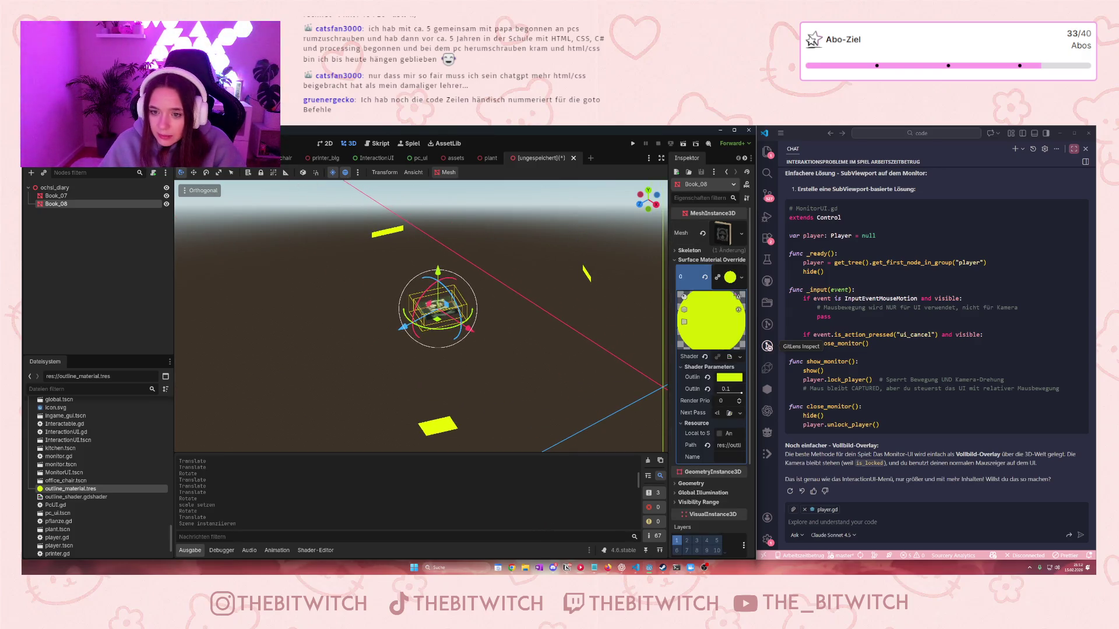
pyautogui.moveTo(742, 394); pyautogui.dragTo(718, 394)
pyautogui.scroll(5, 655, 376)
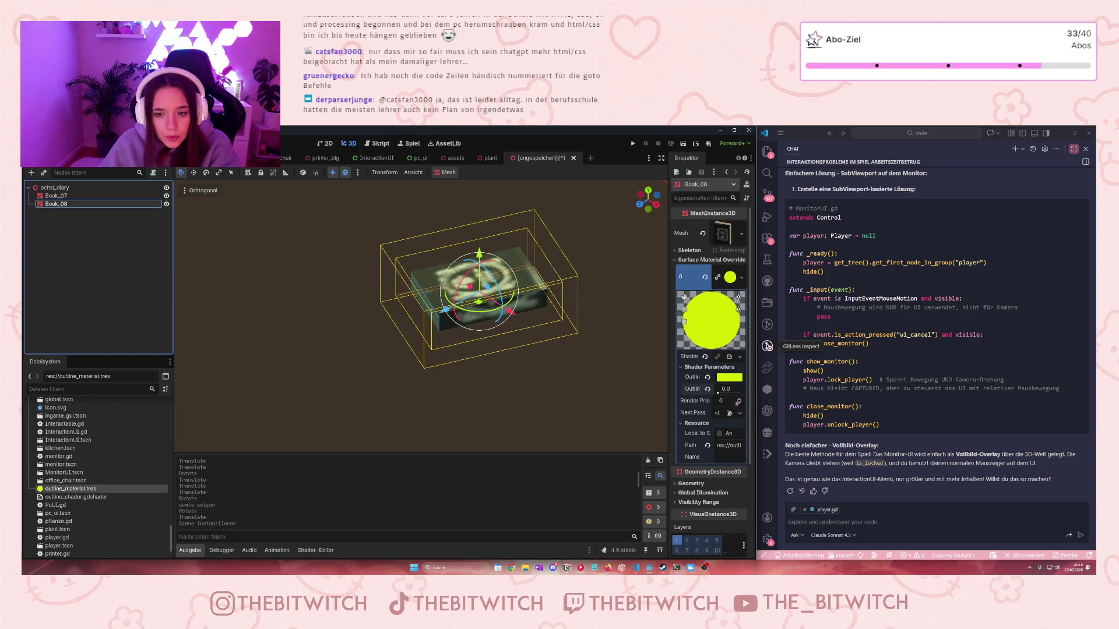
pyautogui.moveTo(718, 394); pyautogui.dragTo(732, 390)
pyautogui.write('01')
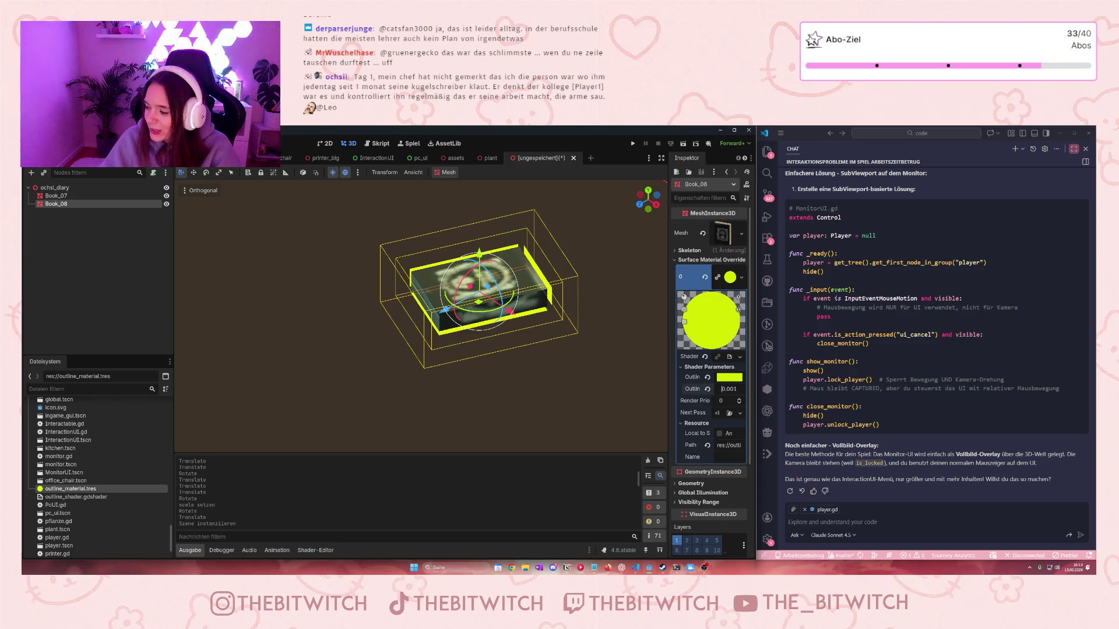
pyautogui.press('Return')
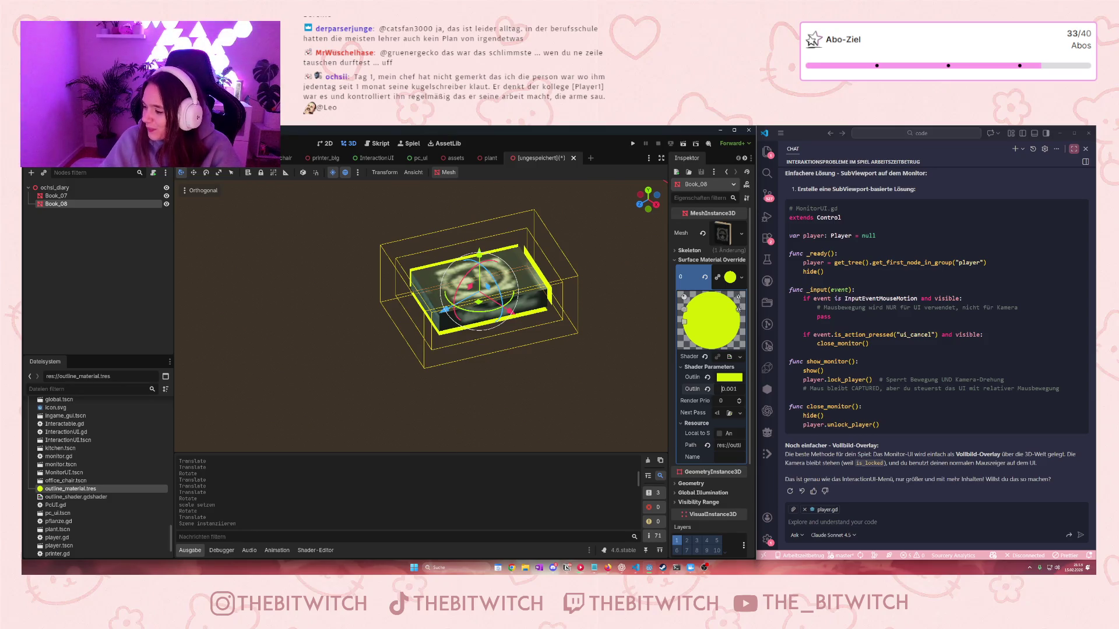
pyautogui.press('Return')
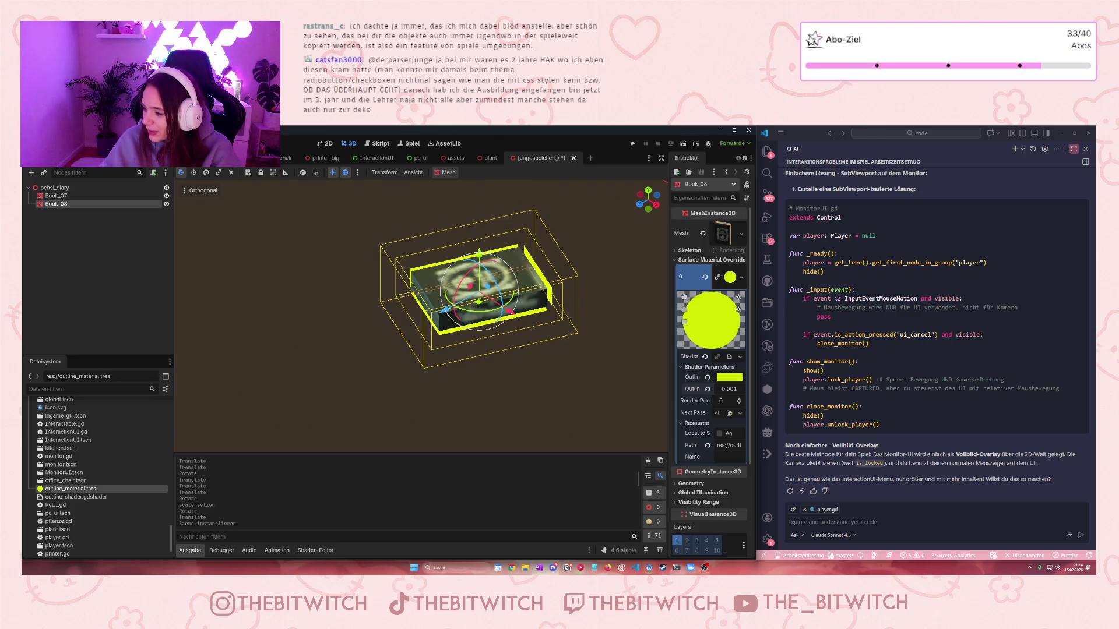
pyautogui.click(728, 389)
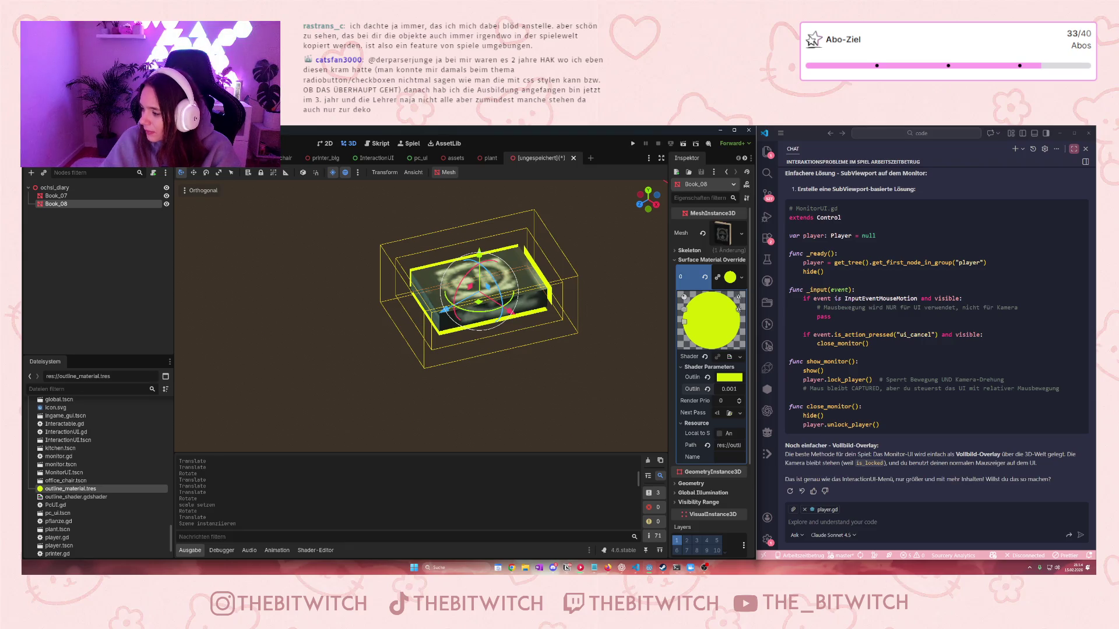
pyautogui.press('Return')
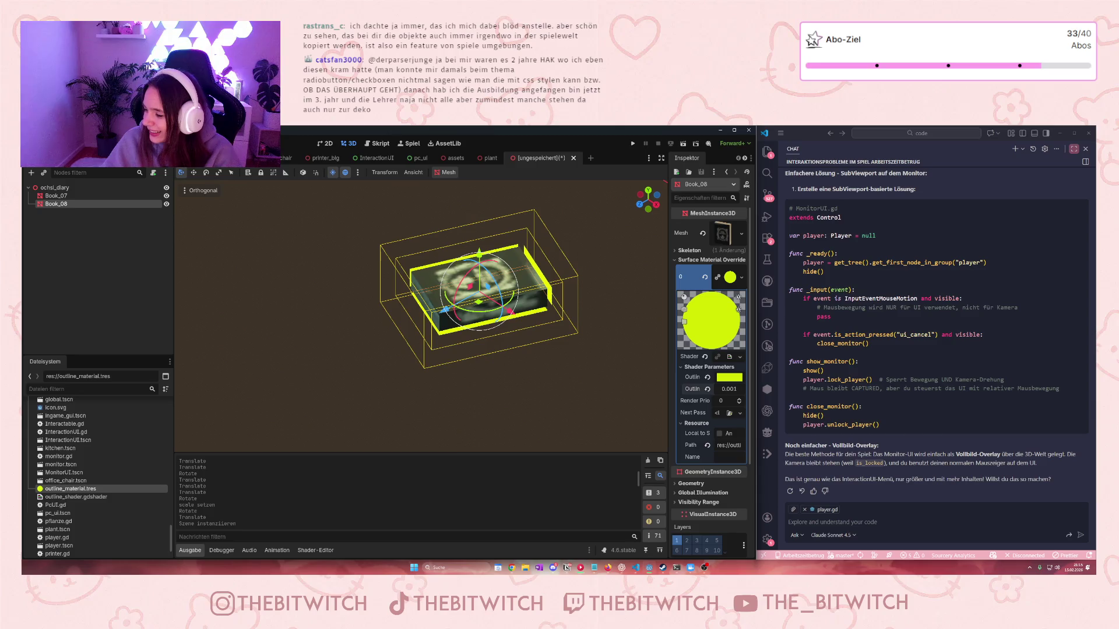
pyautogui.click(726, 389)
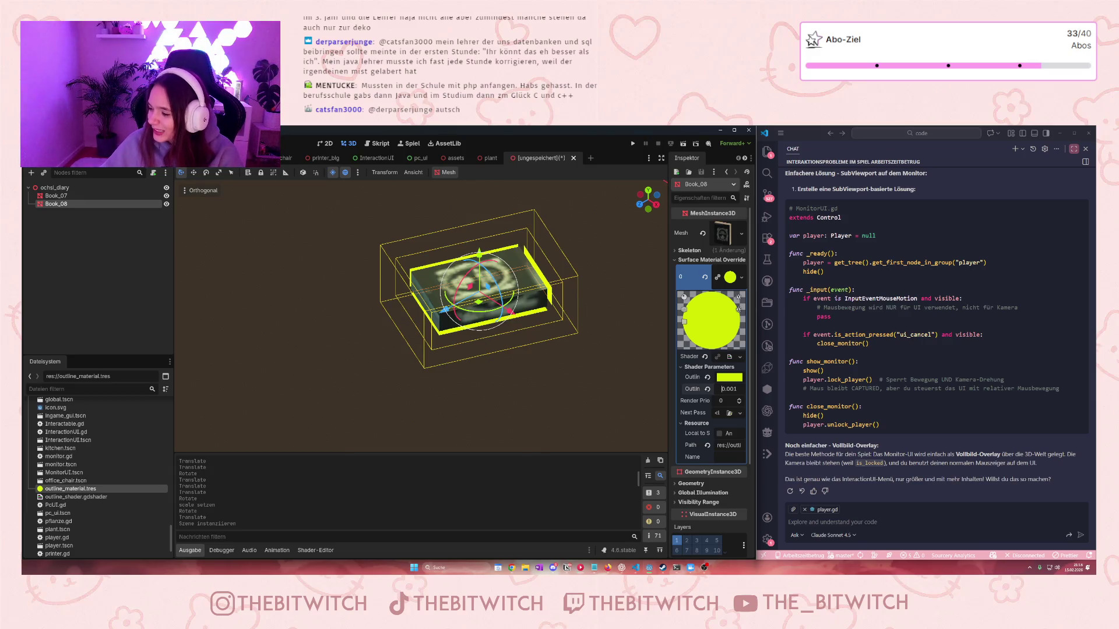
pyautogui.press('Return')
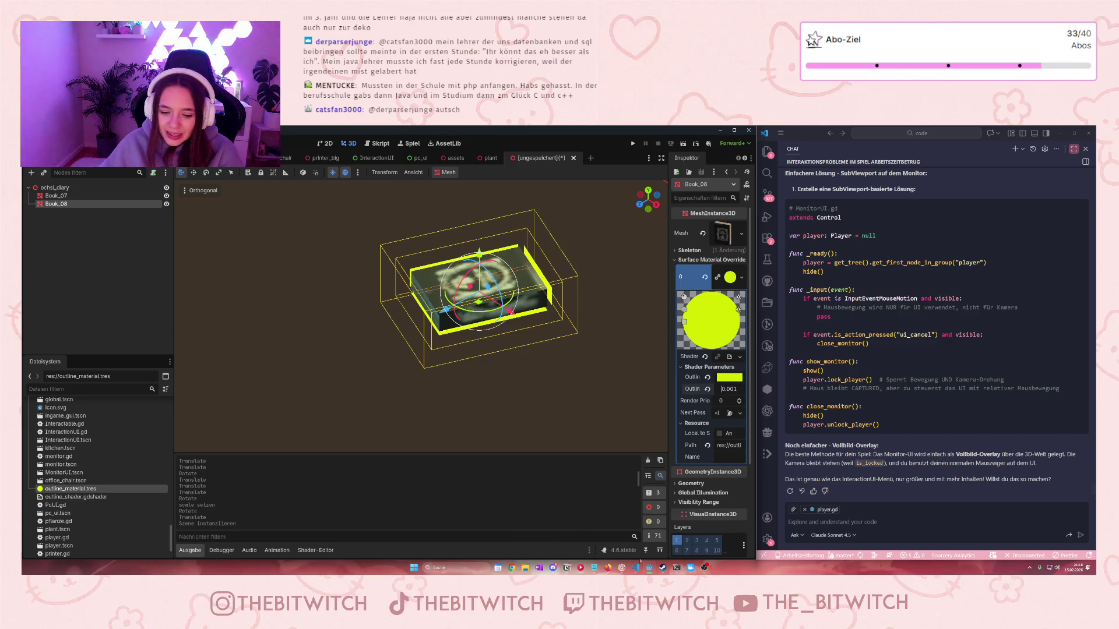
pyautogui.click(566, 568)
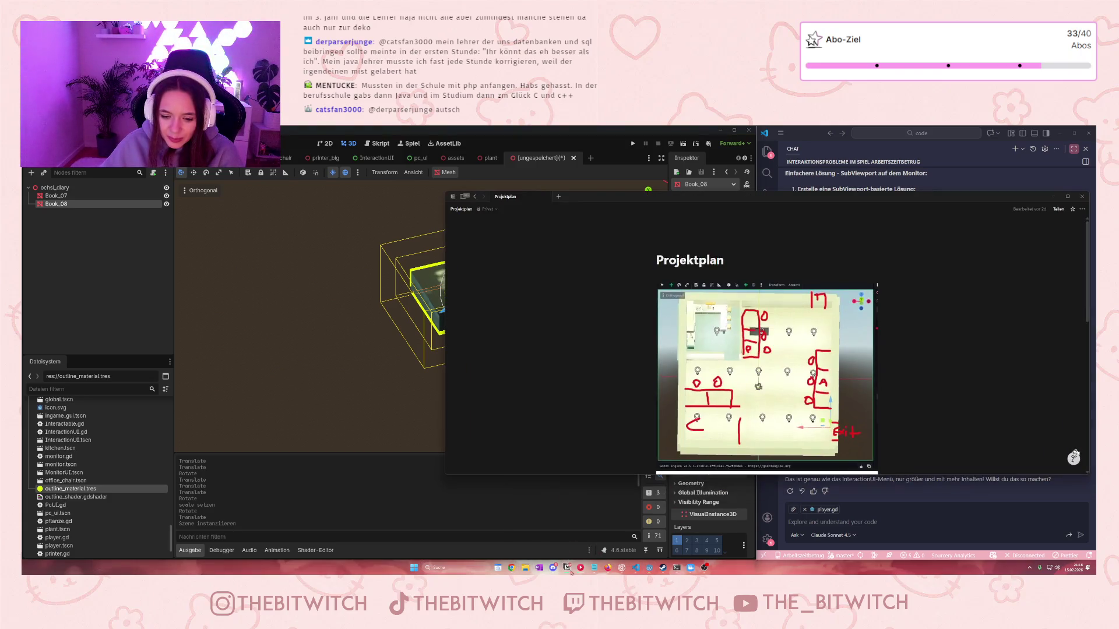
# Paste the 'Tag 1' text on a new line below the Blumen note, then minimize Notion
pyautogui.scroll(-10, 874, 350)
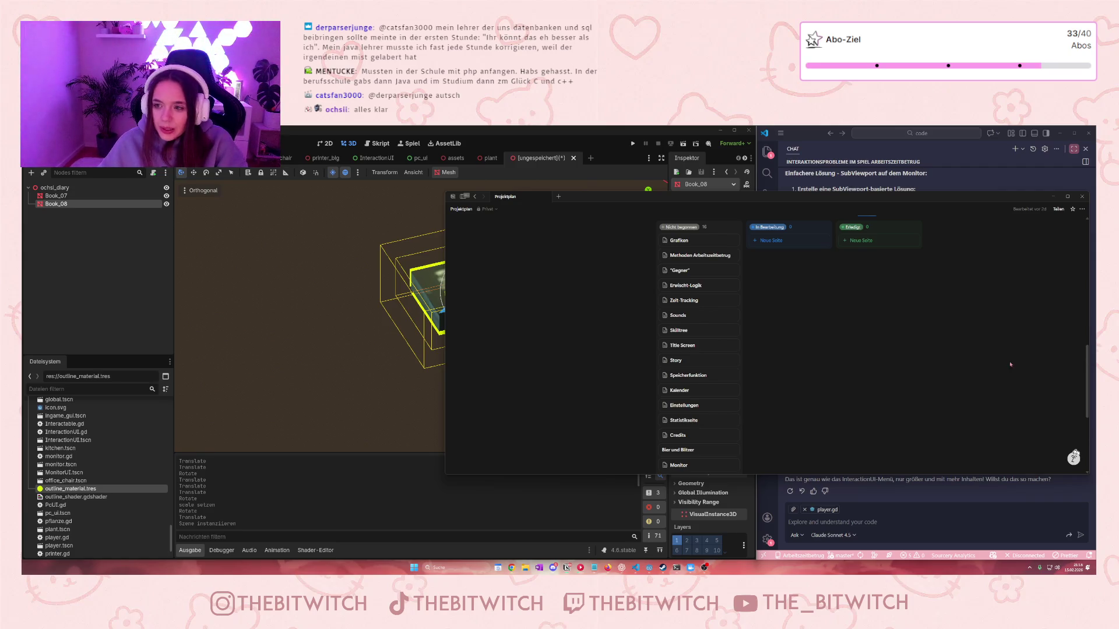
pyautogui.scroll(-3, 1010, 361)
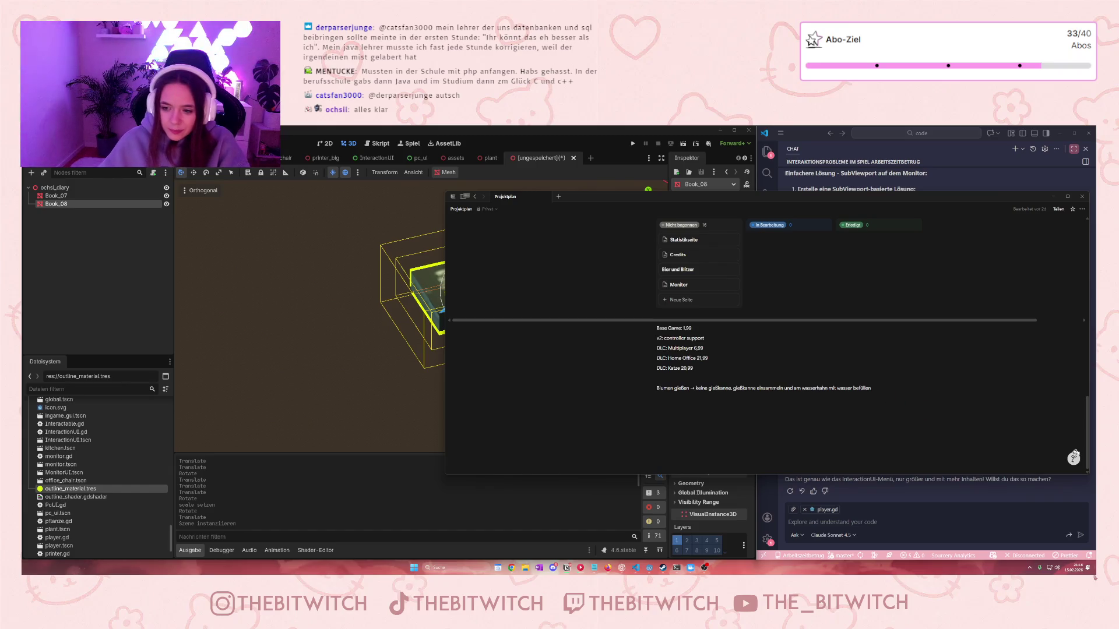
pyautogui.click(886, 392)
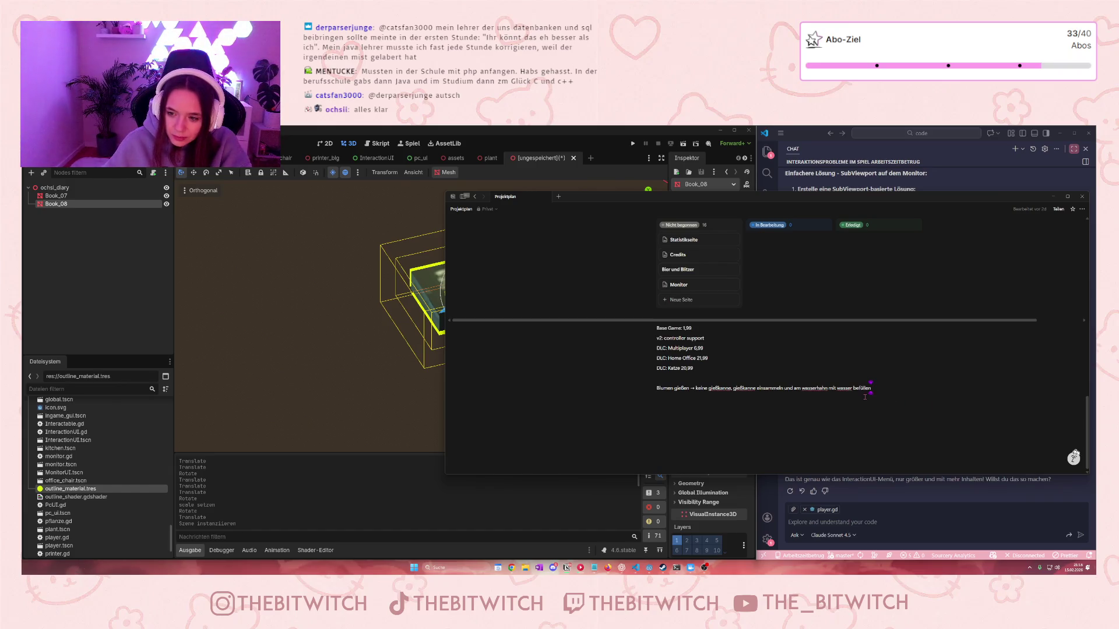
pyautogui.press('Return')
pyautogui.press('Return')
pyautogui.hotkey('ctrl', 'v')
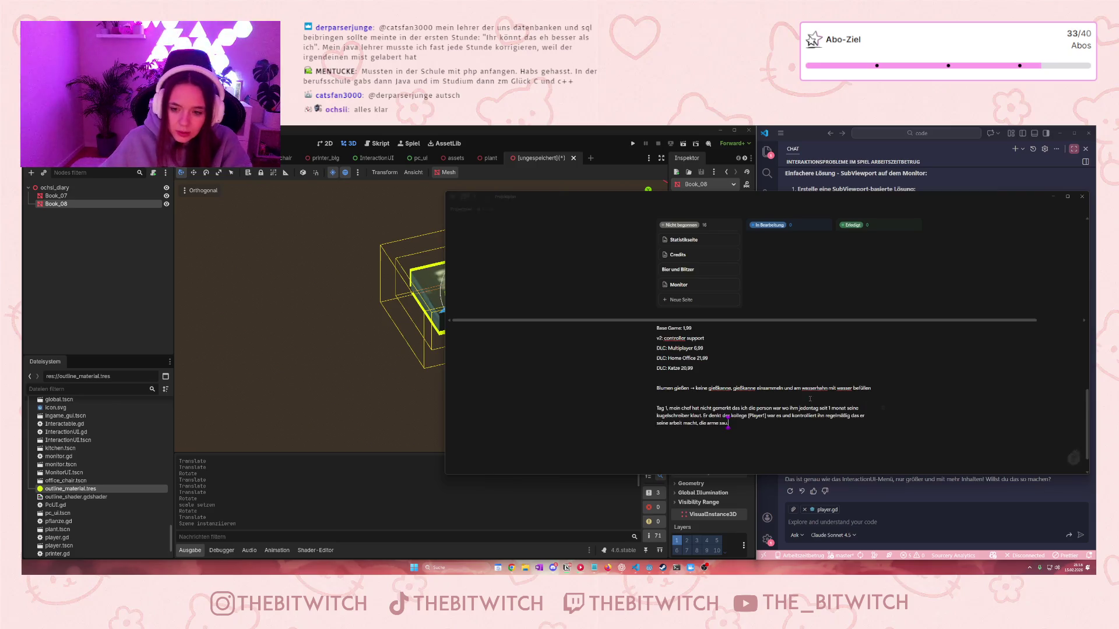
pyautogui.click(1053, 196)
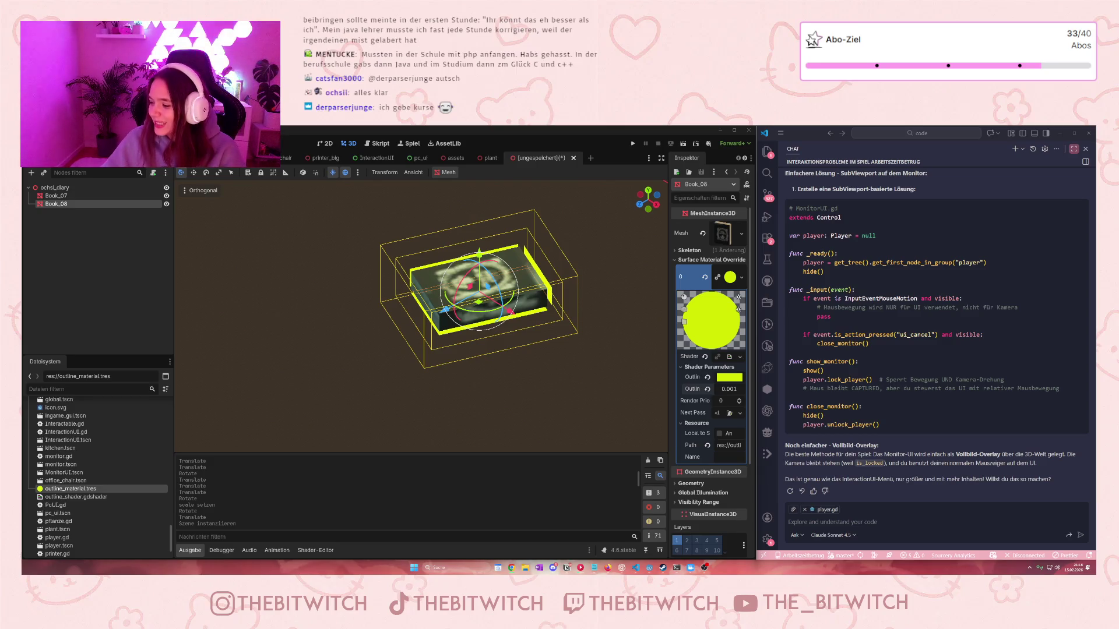
# Save the diary as its own scene, ochsl_diary.tscn
pyautogui.scroll(-5, 479, 282)
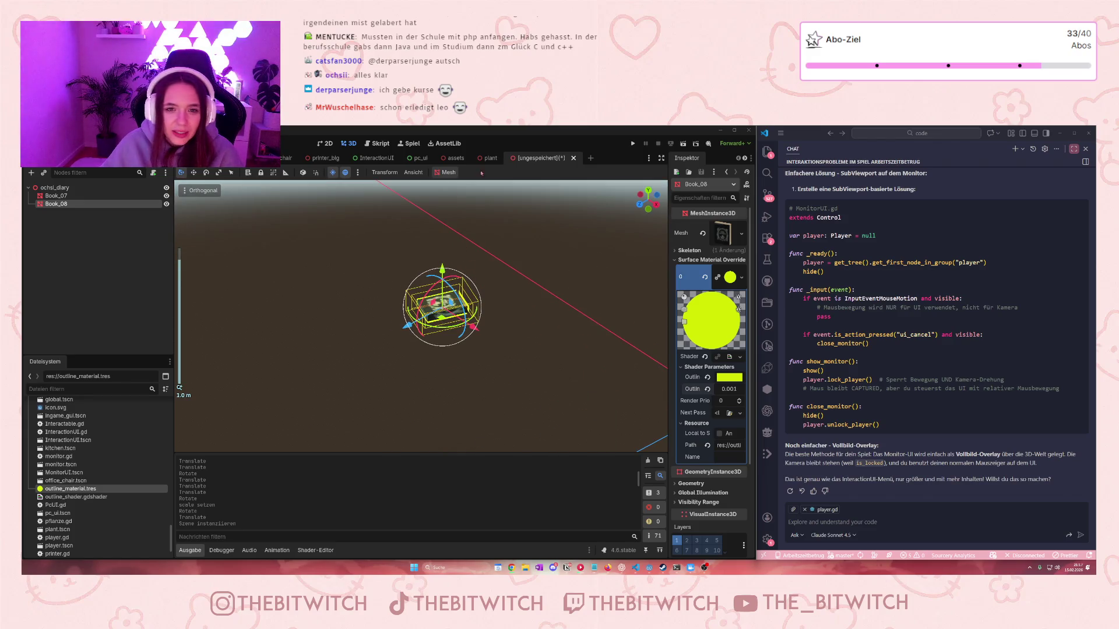
pyautogui.click(93, 244)
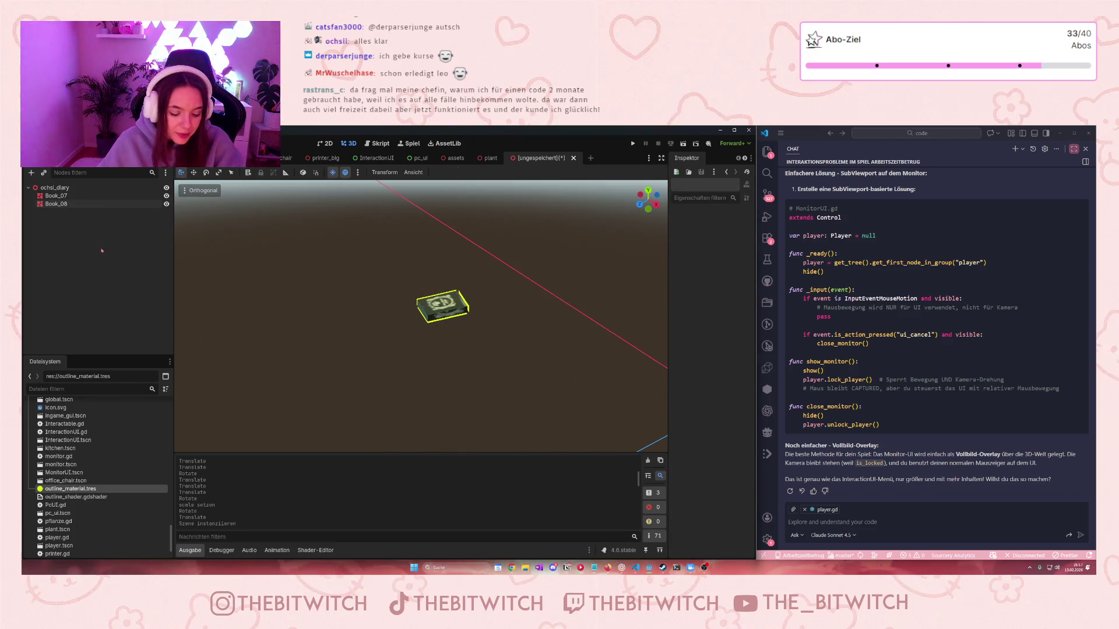
pyautogui.hotkey('ctrl', 's')
pyautogui.click(479, 475)
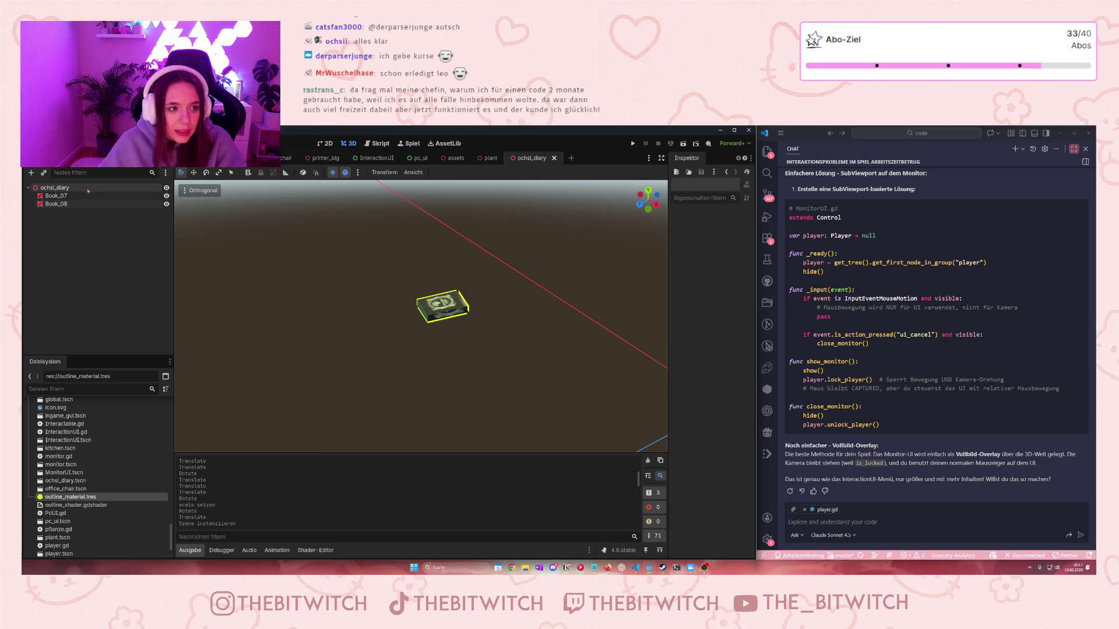
# Instance the ochsi_diary scene into the office and parent it directly under Arbeitsplatz4
pyautogui.hotkey('ctrl', 'Tab')
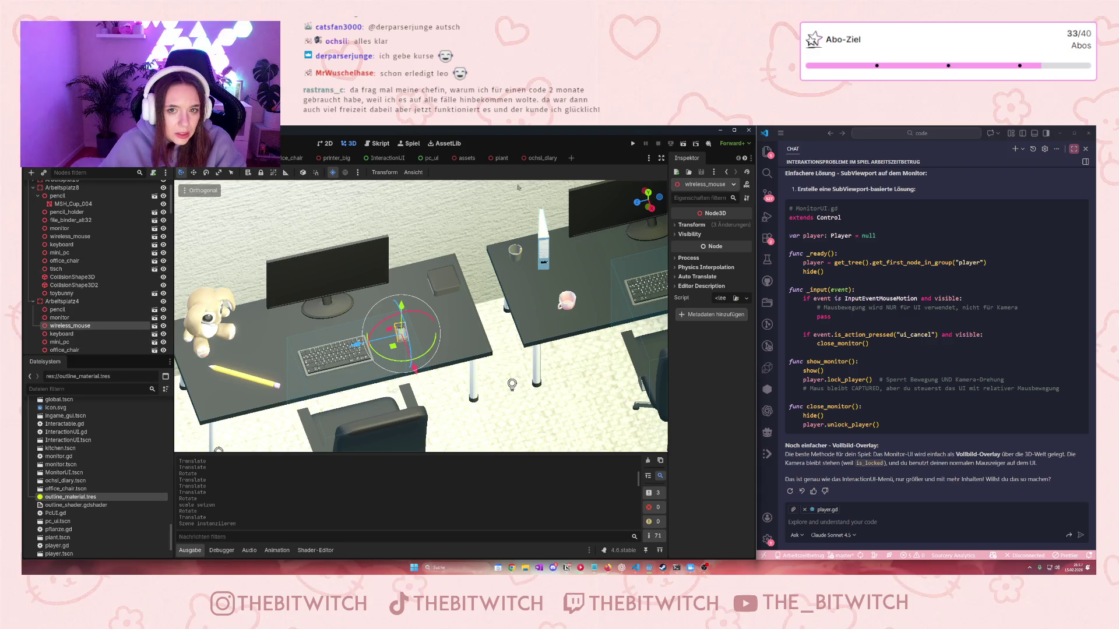
pyautogui.click(525, 158)
pyautogui.click(56, 187)
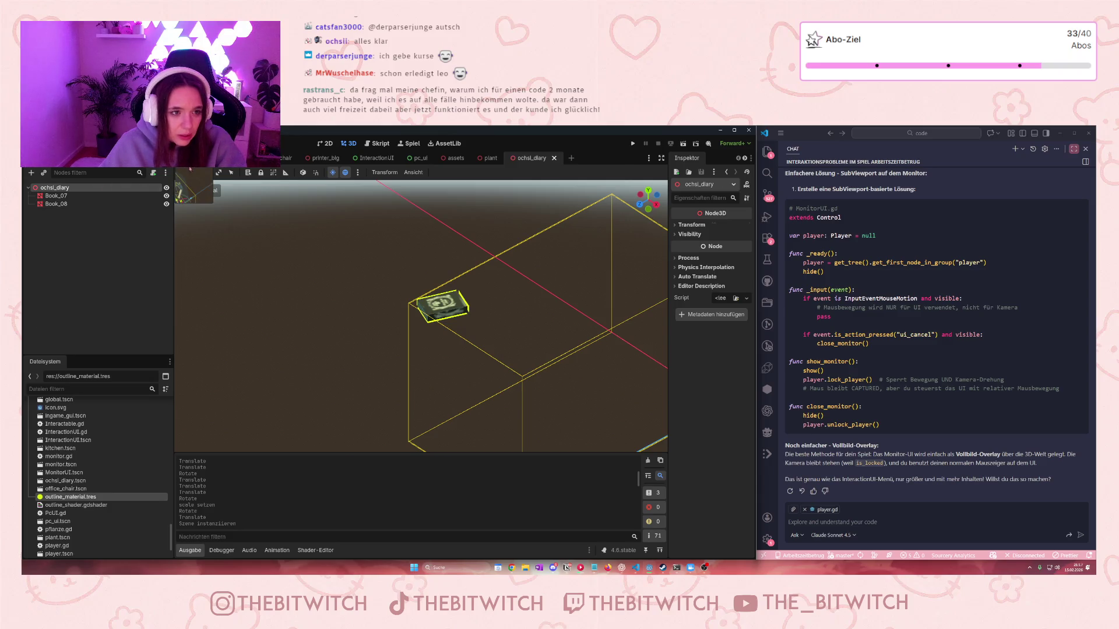
pyautogui.hotkey('ctrl', 'Tab')
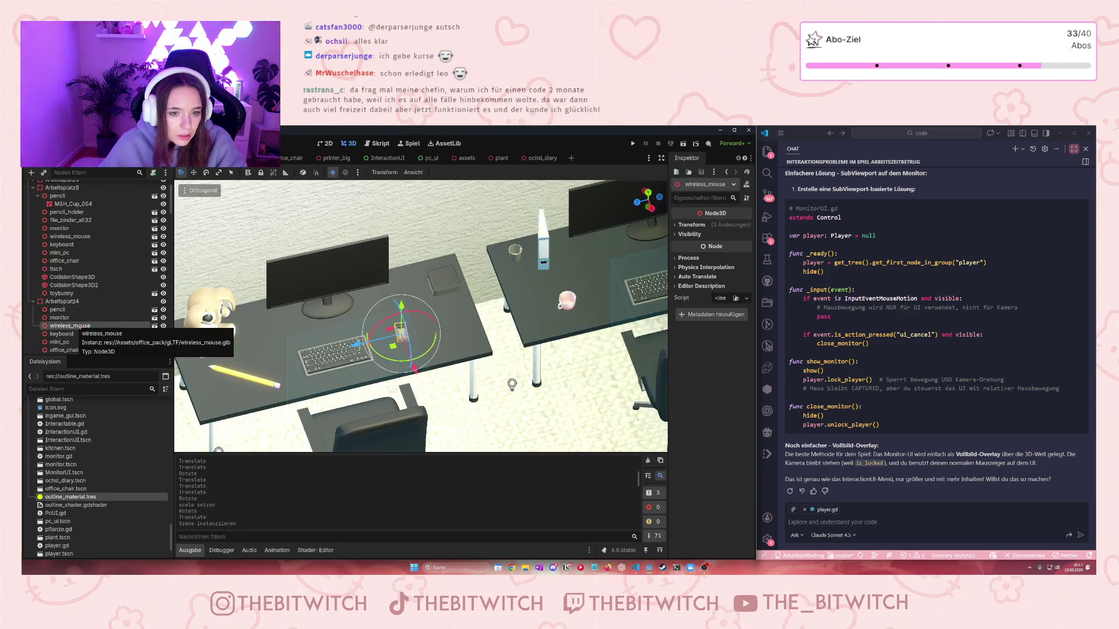
pyautogui.hotkey('ctrl', 'v')
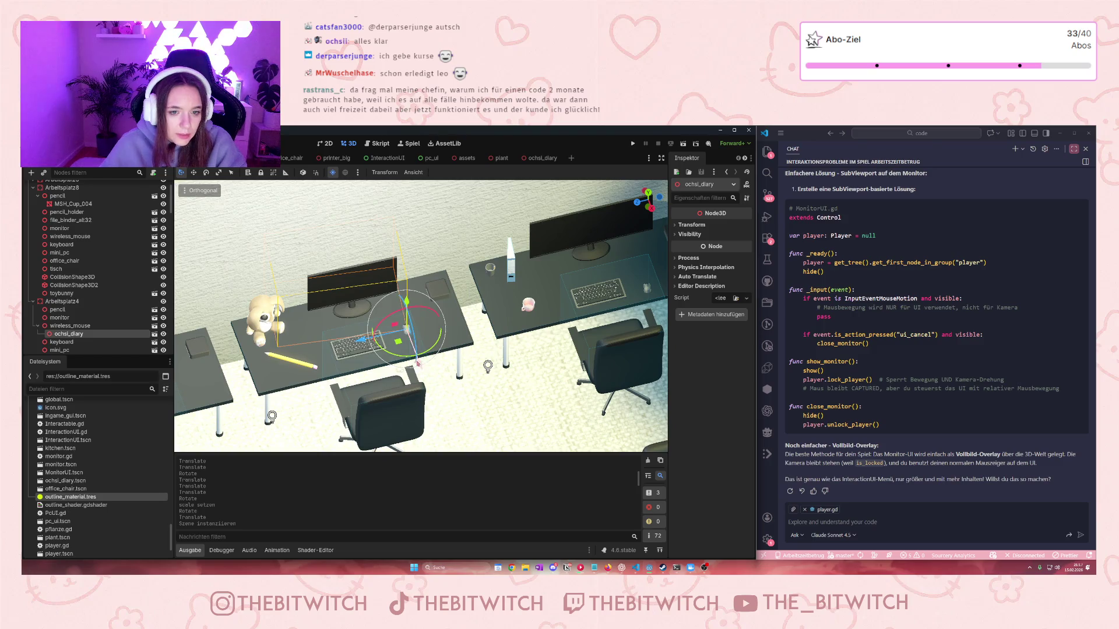
pyautogui.moveTo(79, 336); pyautogui.dragTo(70, 322)
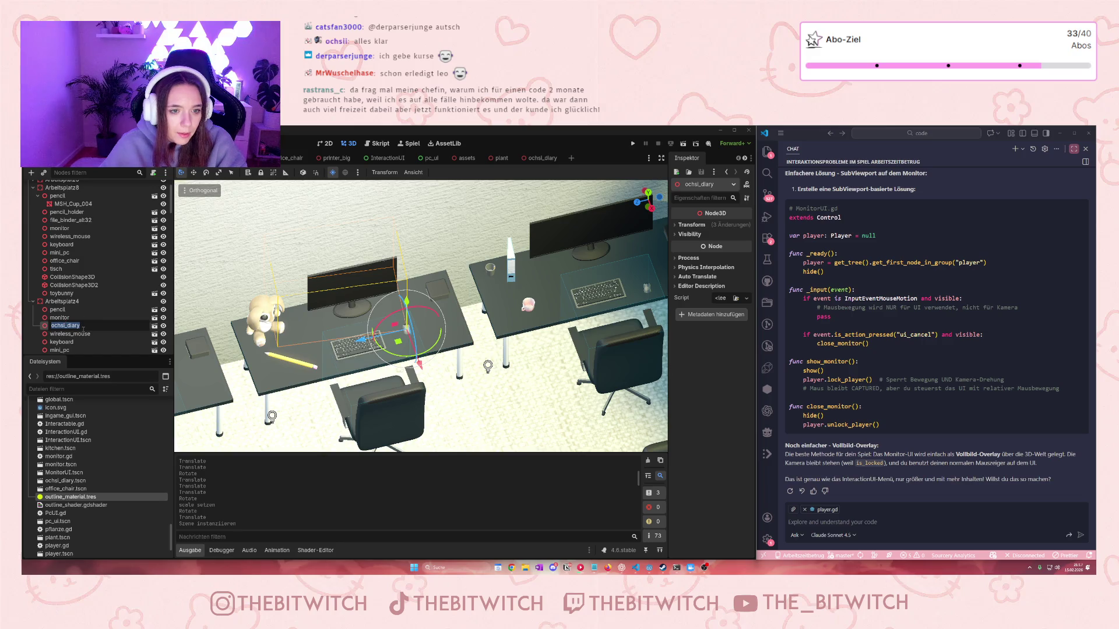
pyautogui.press('Escape')
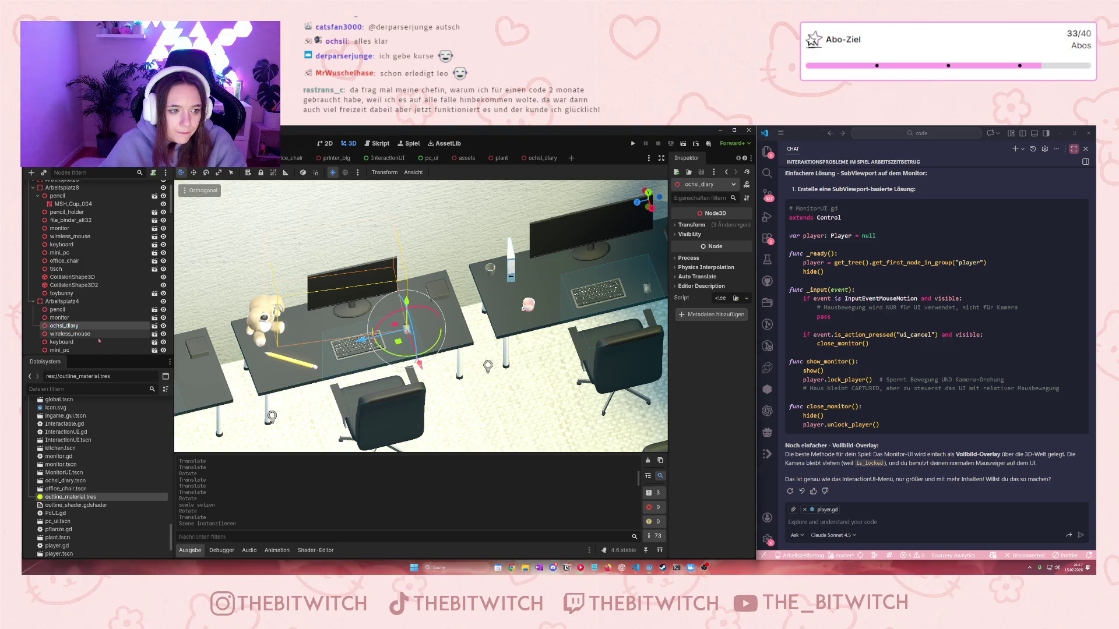
# Move the diary off the chair and up onto the Arbeitsplatz4 desk
pyautogui.scroll(-5, 192, 402)
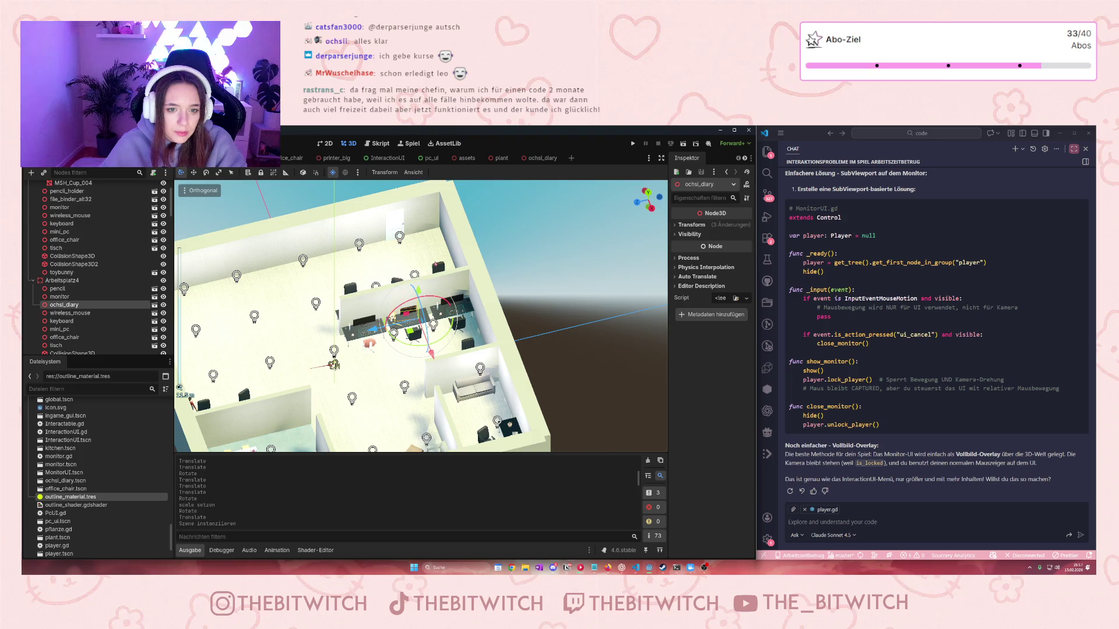
pyautogui.scroll(5, 435, 344)
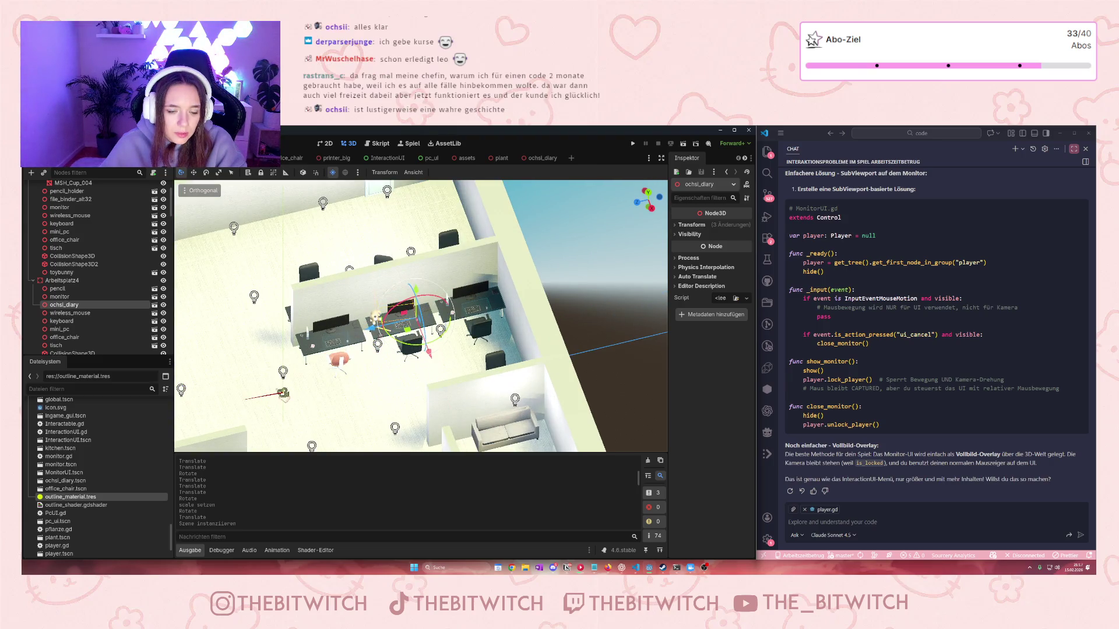
pyautogui.moveTo(409, 356)
pyautogui.mouseDown()
pyautogui.moveTo(398, 279)
pyautogui.moveTo(445, 402)
pyautogui.mouseUp()
pyautogui.scroll(5, 448, 408)
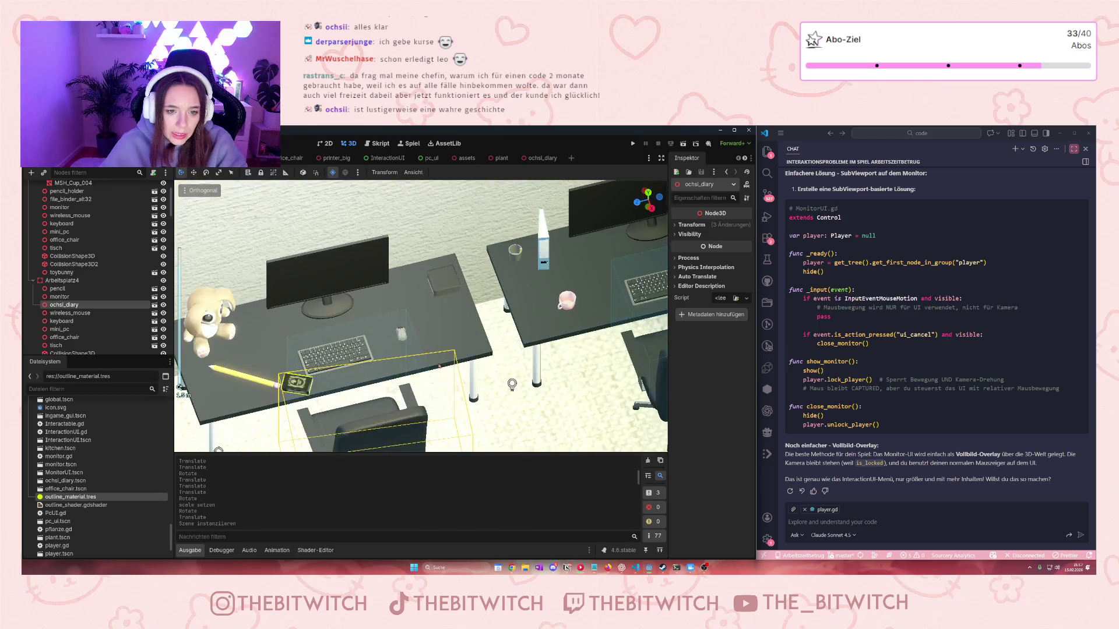
pyautogui.scroll(-3, 451, 425)
pyautogui.scroll(5, 400, 340)
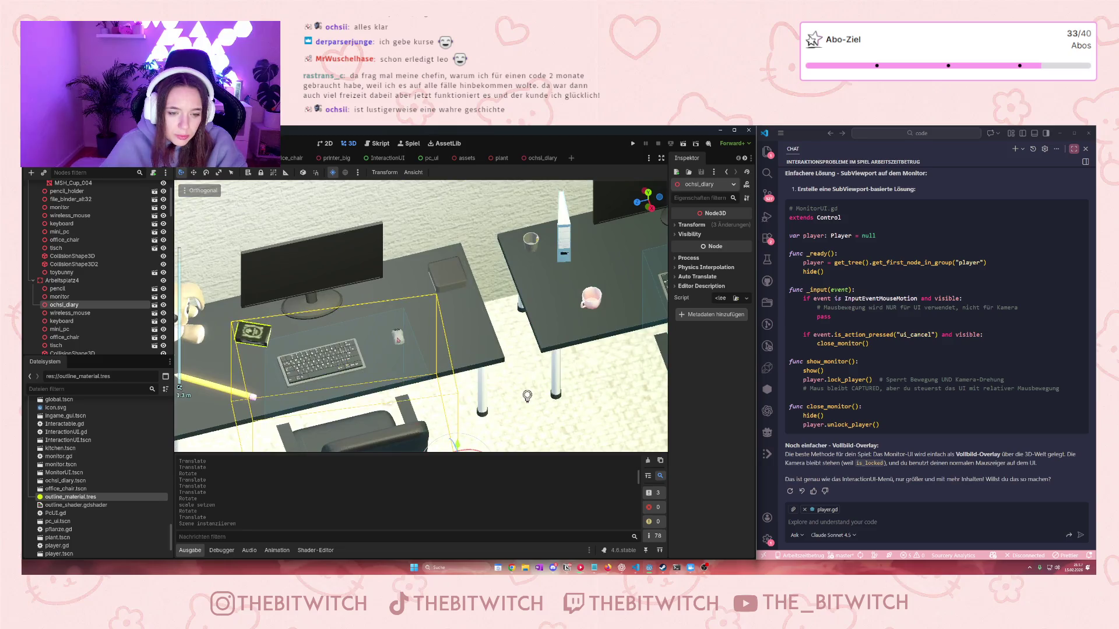
pyautogui.press('f')
pyautogui.moveTo(512, 400)
pyautogui.mouseDown()
pyautogui.moveTo(478, 411)
pyautogui.moveTo(441, 362)
pyautogui.moveTo(547, 449)
pyautogui.mouseUp()
pyautogui.scroll(-3, 490, 426)
pyautogui.moveTo(531, 383)
pyautogui.mouseDown()
pyautogui.moveTo(488, 320)
pyautogui.moveTo(568, 289)
pyautogui.mouseUp()
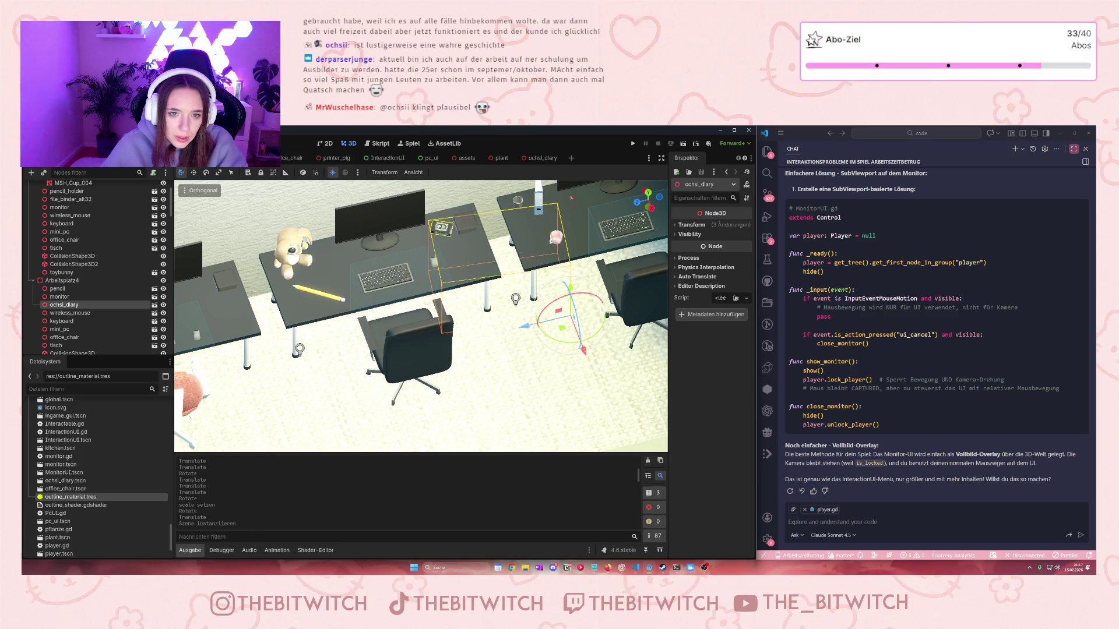
# Save the ochsi_diary scene and nudge the diary slightly left on the desk
pyautogui.click(541, 161)
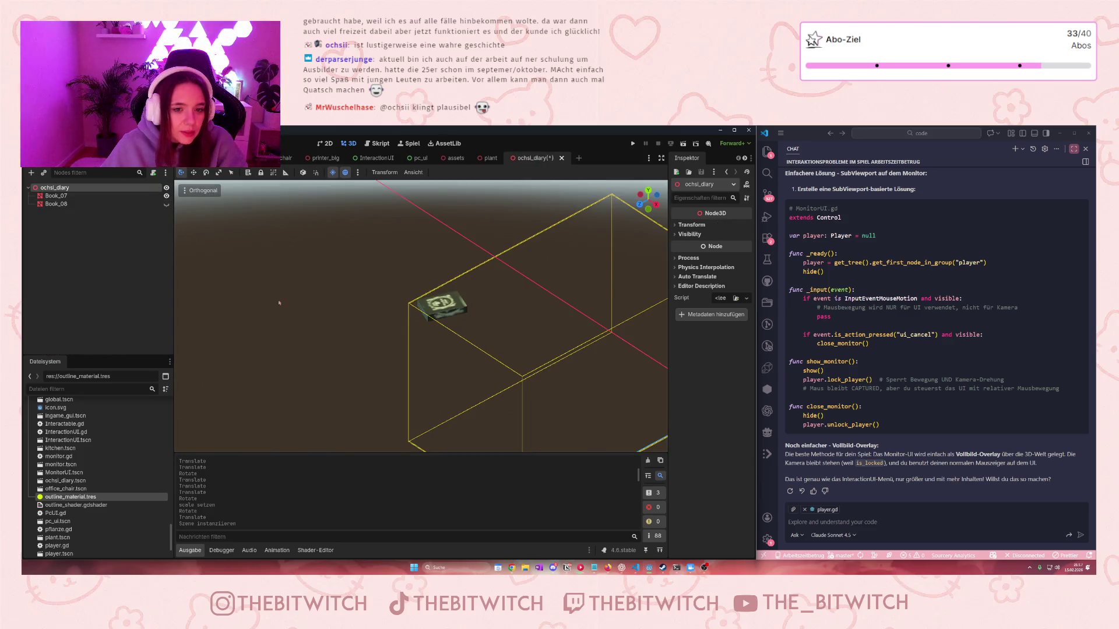
pyautogui.hotkey('ctrl', 's')
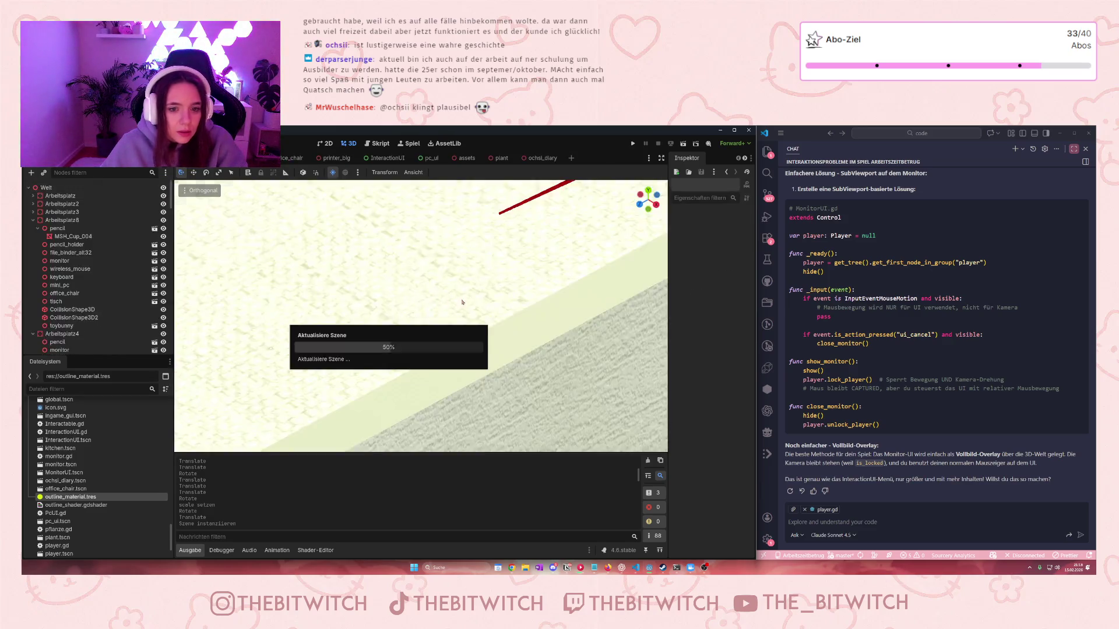
pyautogui.press('f')
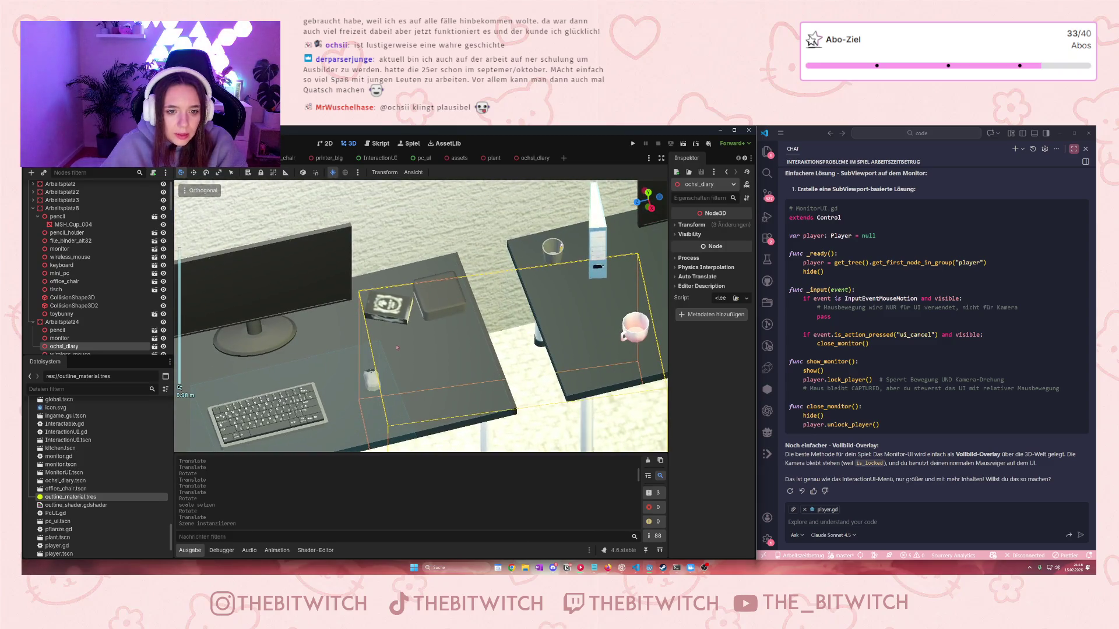
pyautogui.moveTo(582, 427); pyautogui.dragTo(578, 427)
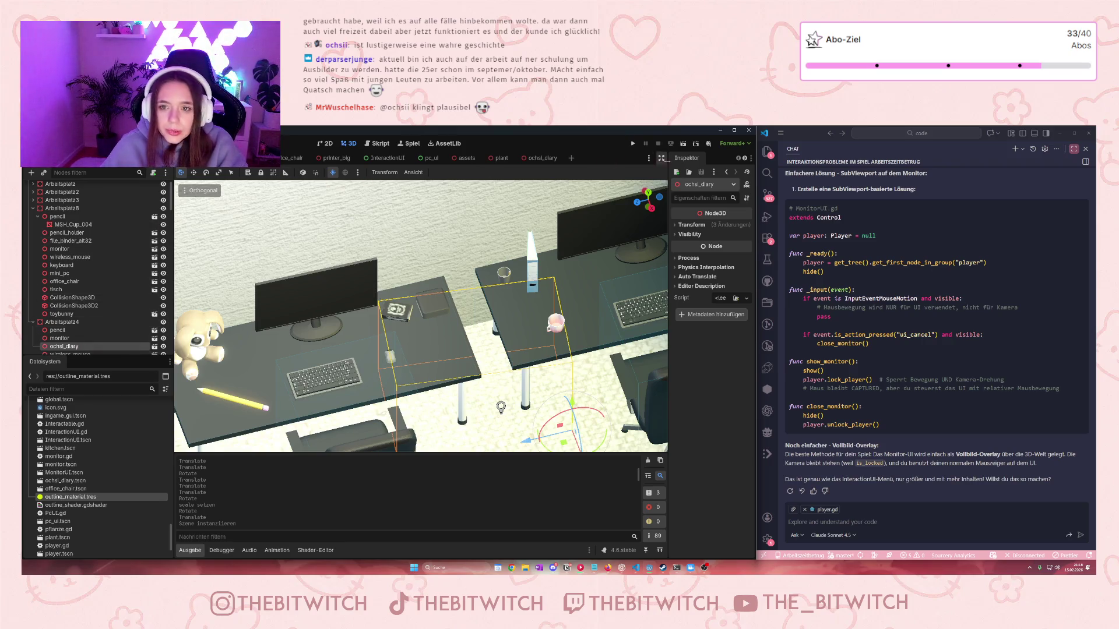
pyautogui.click(744, 158)
pyautogui.click(745, 159)
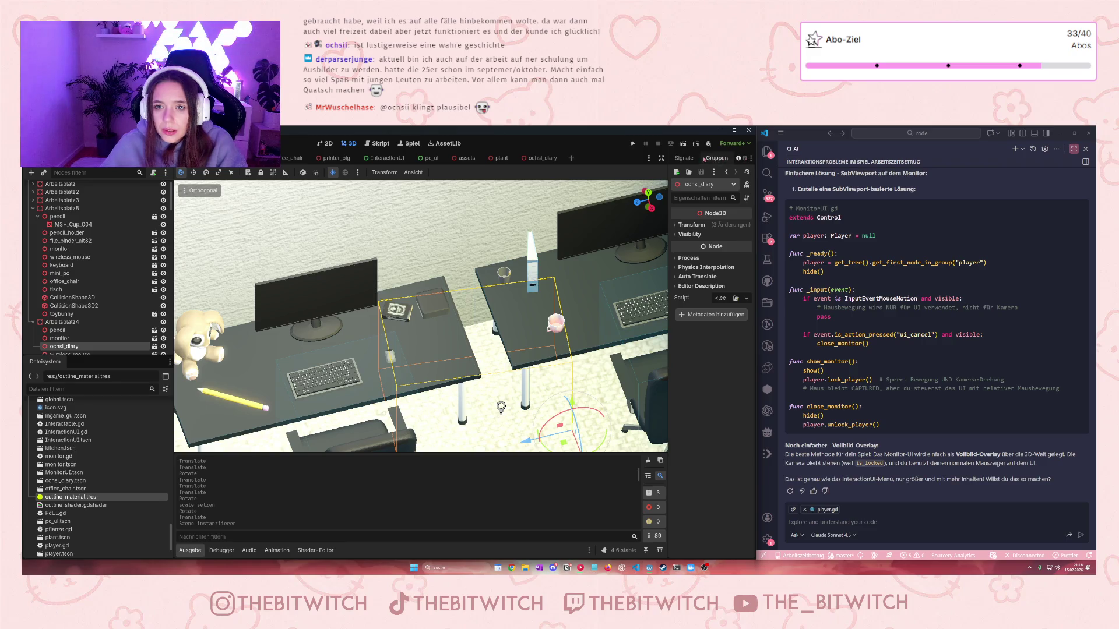
pyautogui.click(717, 158)
# Add ochsi_diary to the interactable group
pyautogui.click(685, 196)
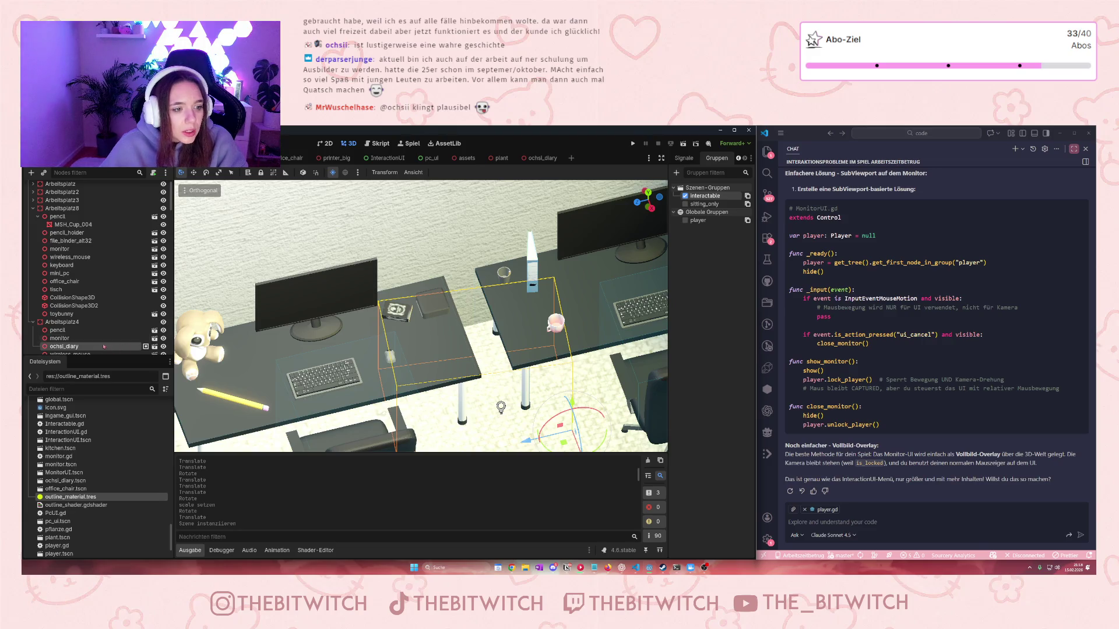
pyautogui.scroll(-1, 123, 345)
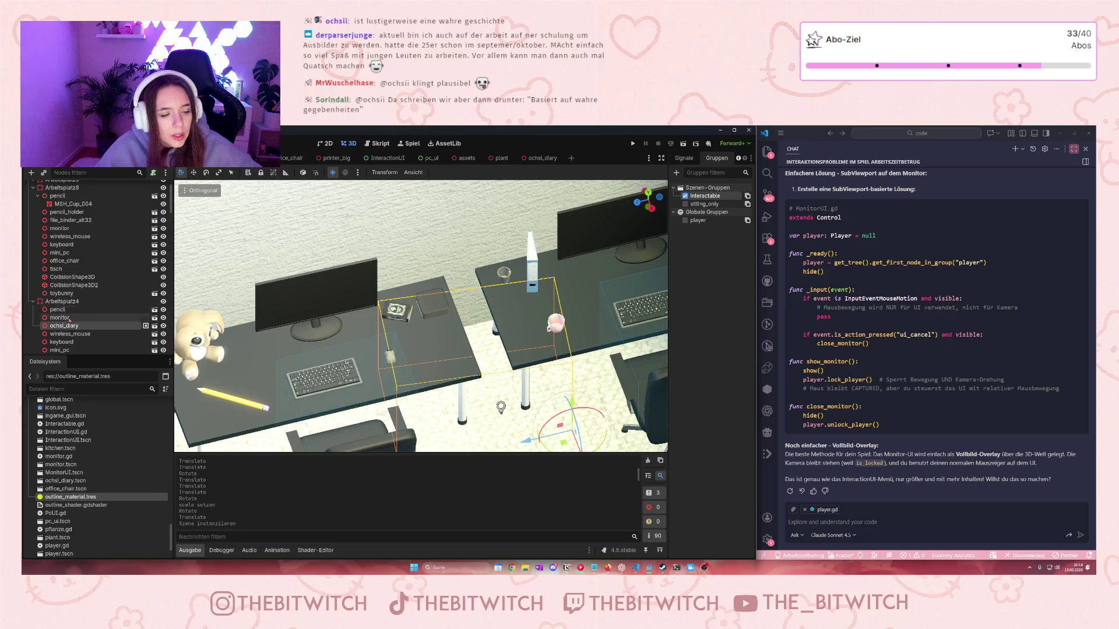
pyautogui.scroll(-5, 69, 338)
pyautogui.scroll(-5, 69, 339)
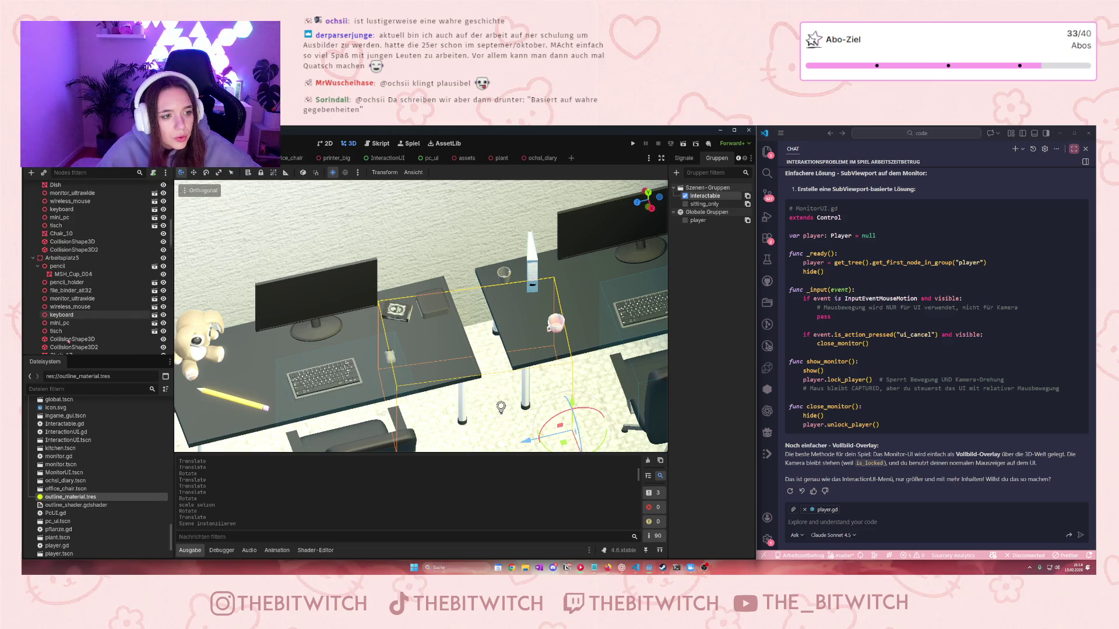
pyautogui.scroll(-15, 68, 341)
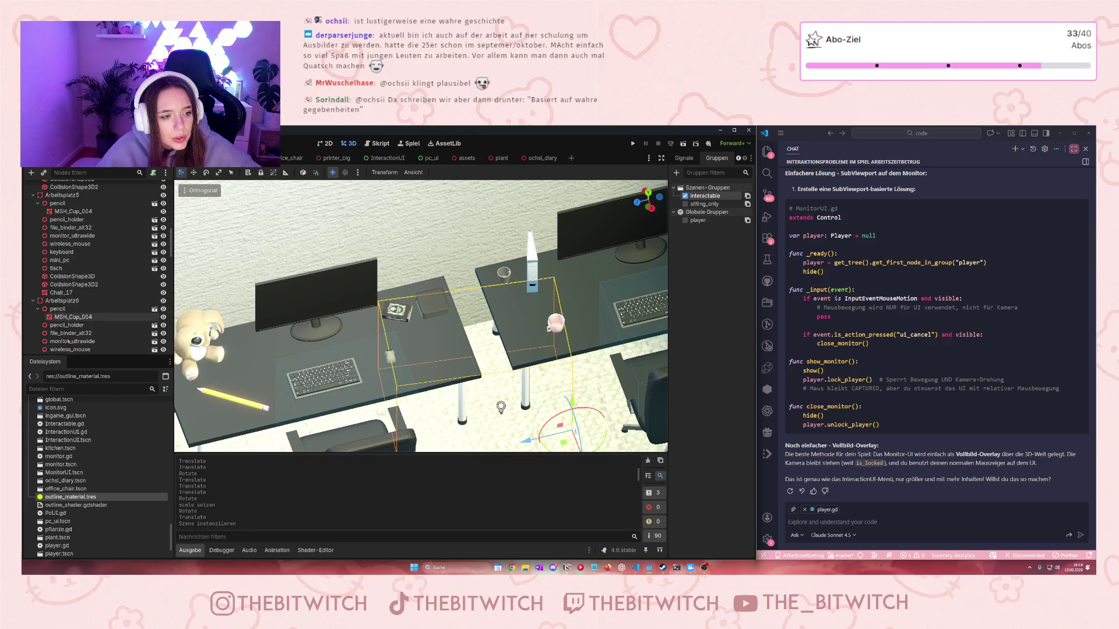
pyautogui.scroll(-10, 70, 303)
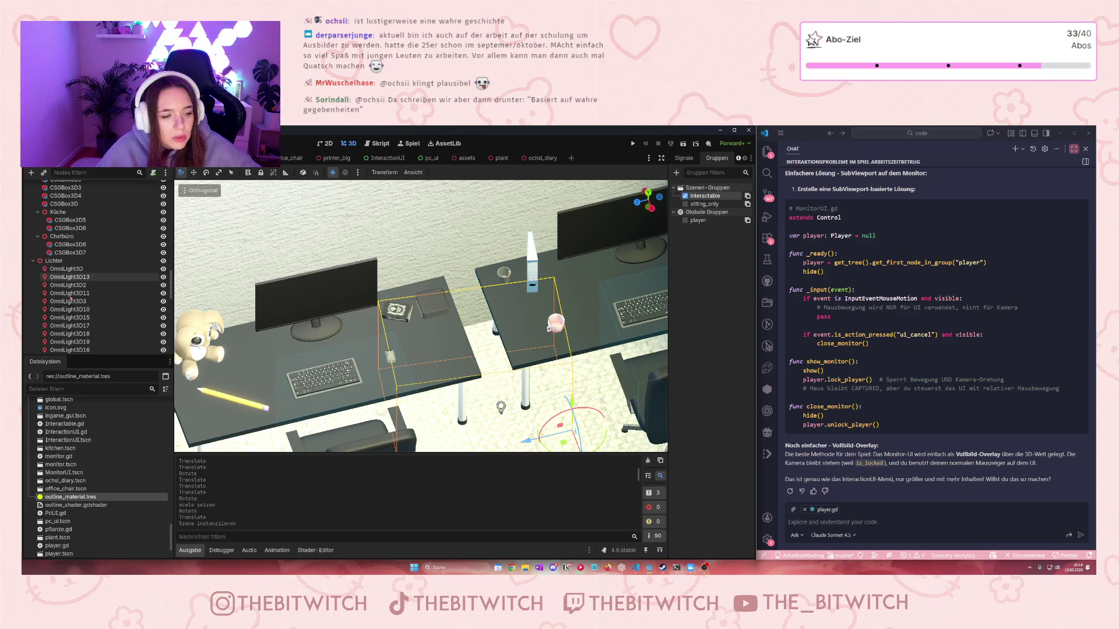
# Compare with the Printer node's groups, then reselect ochsi_diary
pyautogui.click(64, 313)
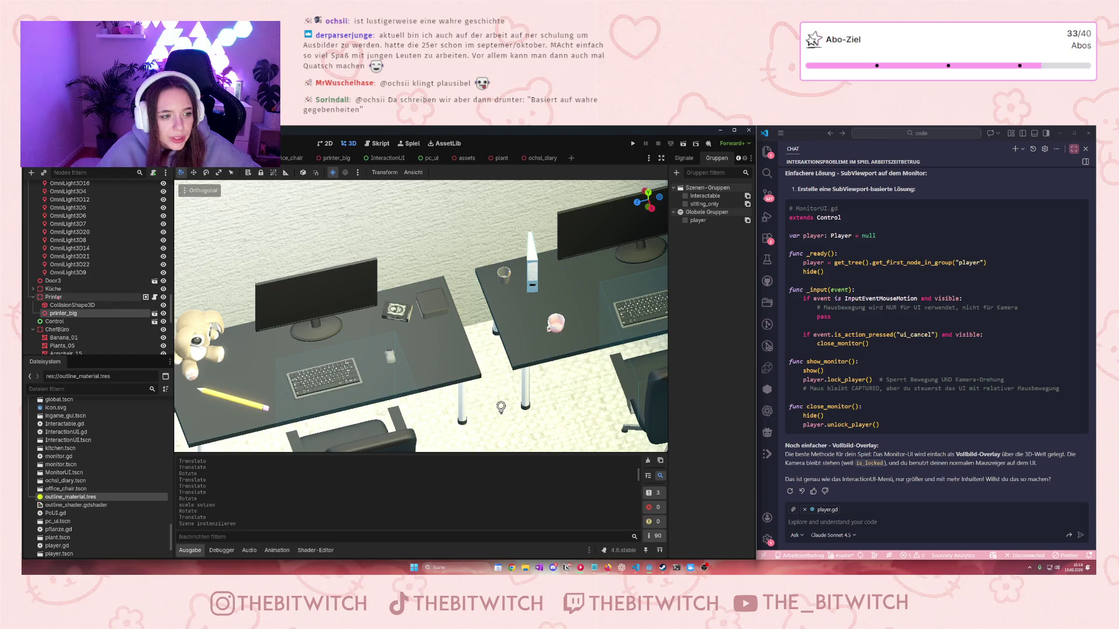
pyautogui.click(40, 298)
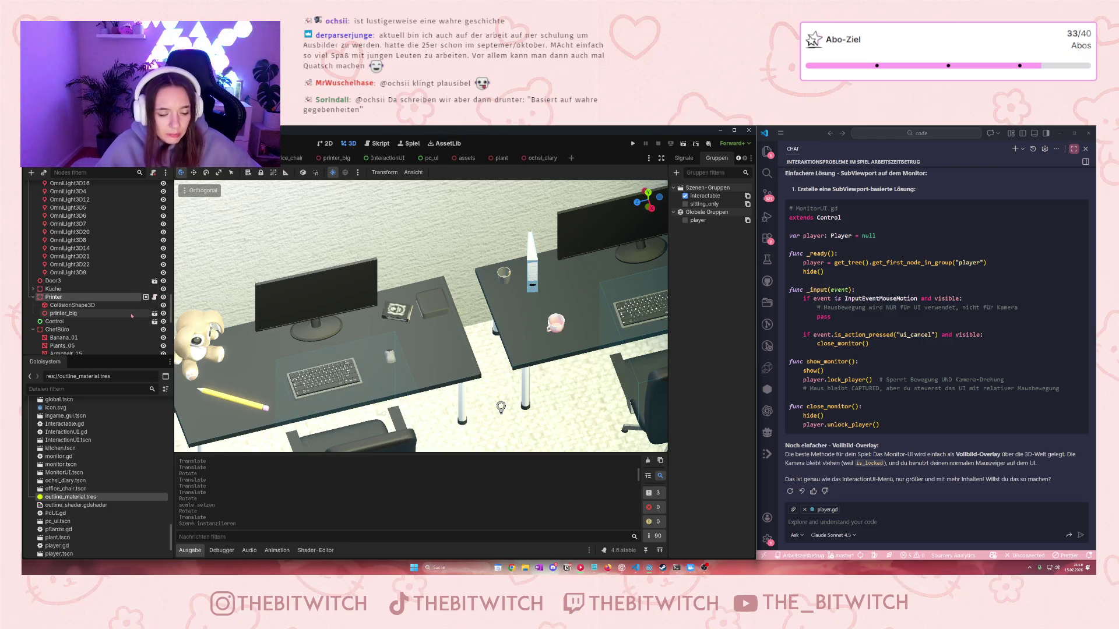
pyautogui.scroll(10, 131, 315)
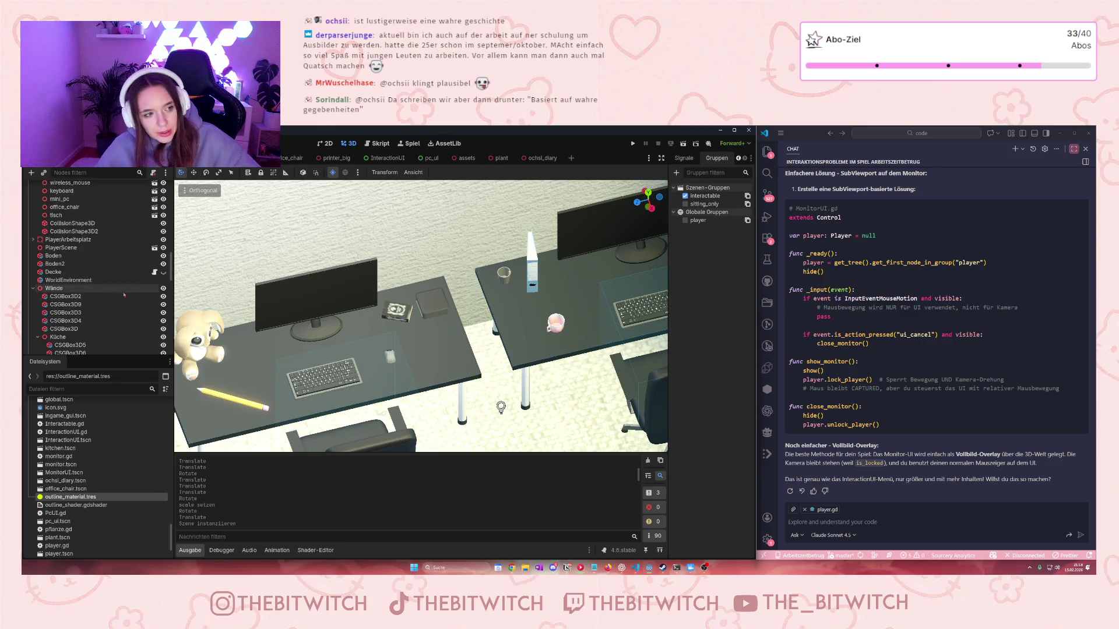
pyautogui.click(396, 310)
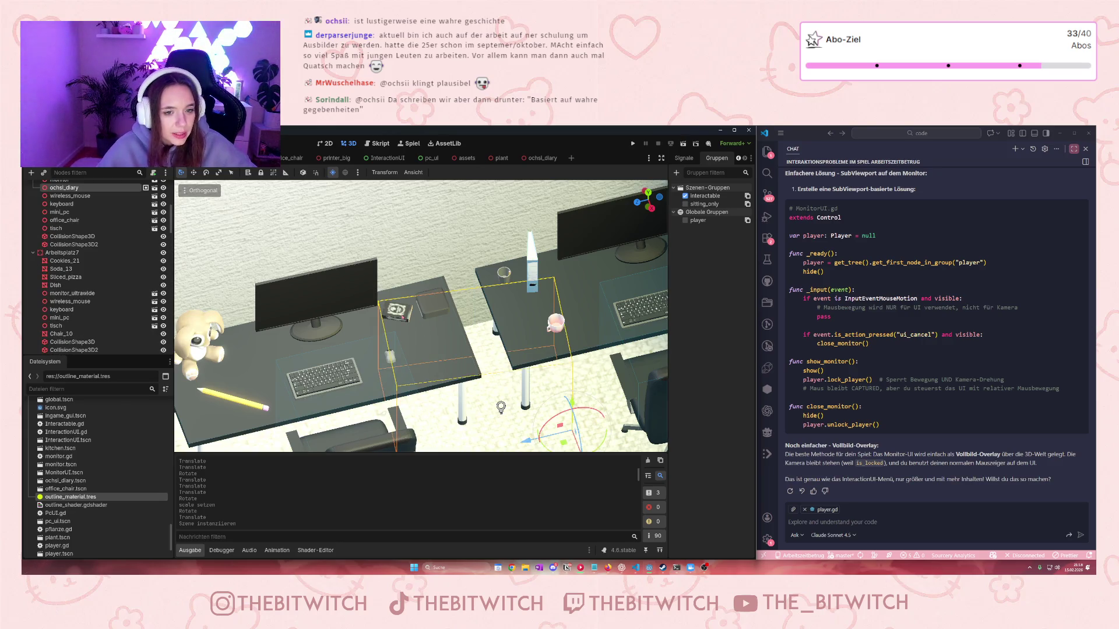
pyautogui.scroll(3, 62, 250)
# Add a StaticBody3D as a child of Arbeitsplatz4
pyautogui.rightClick(61, 250)
pyautogui.click(103, 255)
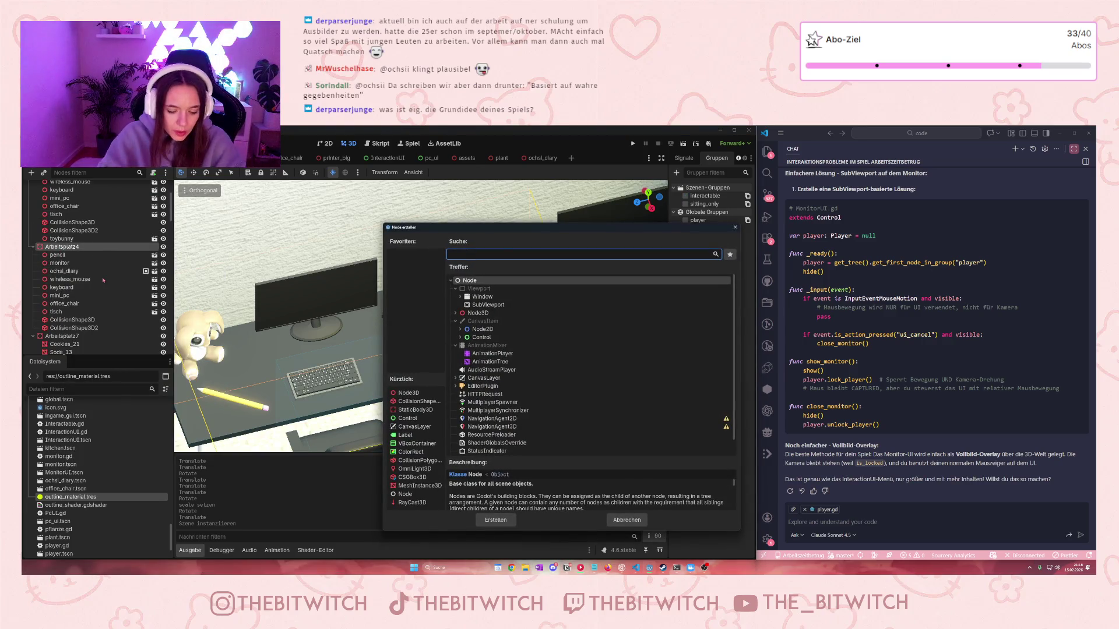
pyautogui.write('stat')
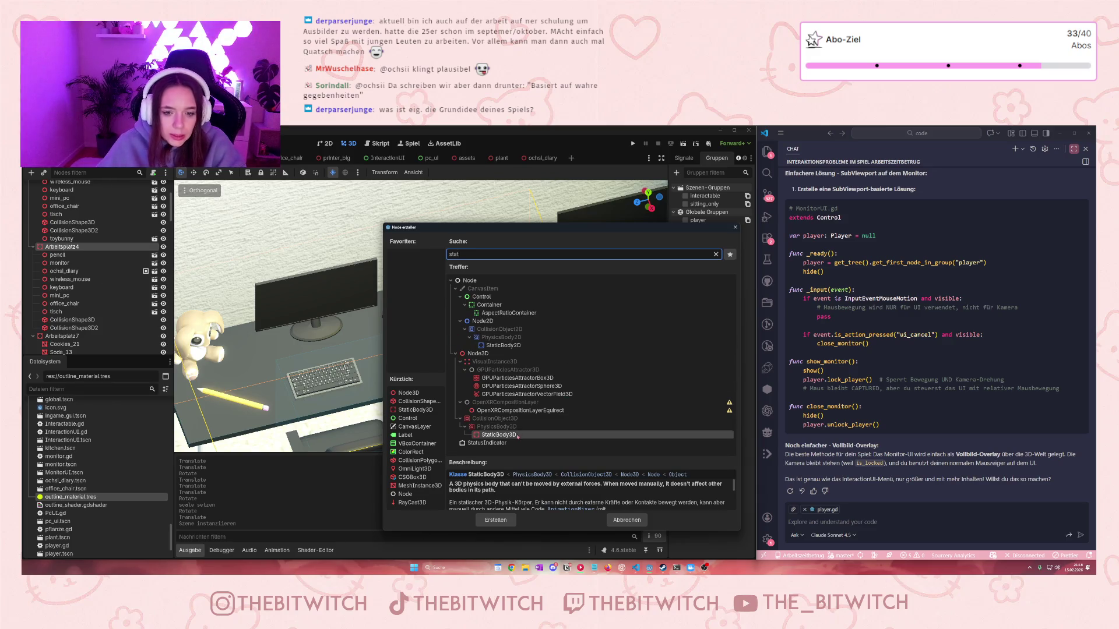
pyautogui.click(504, 522)
# Add a CollisionShape3D under the StaticBody3D and show its properties in the Inspector
pyautogui.rightClick(86, 336)
pyautogui.click(80, 340)
pyautogui.rightClick(85, 338)
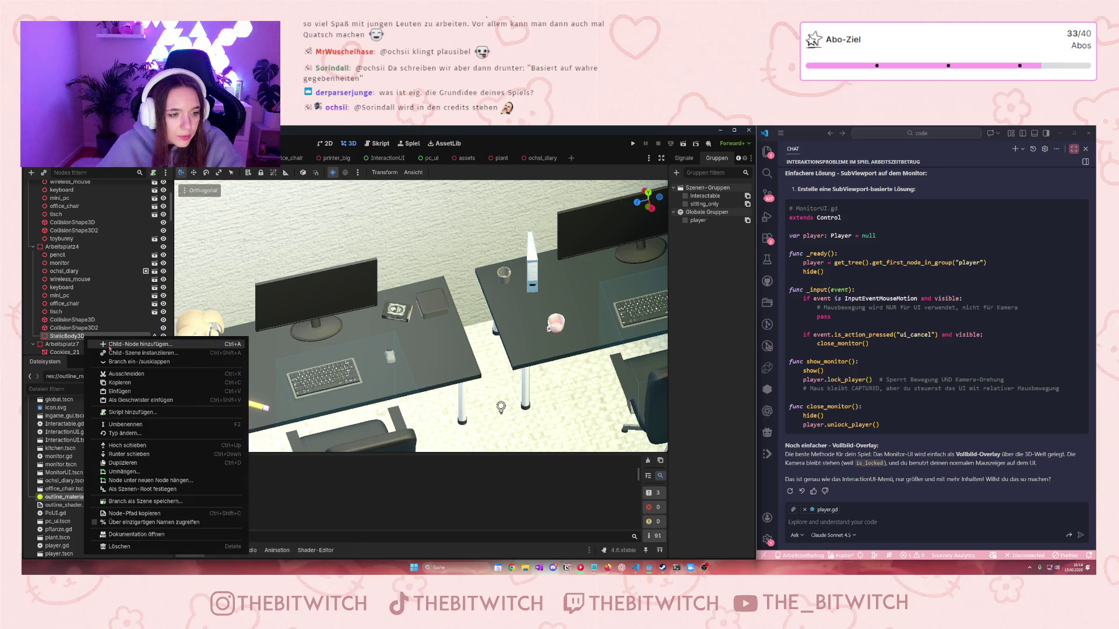
pyautogui.click(99, 344)
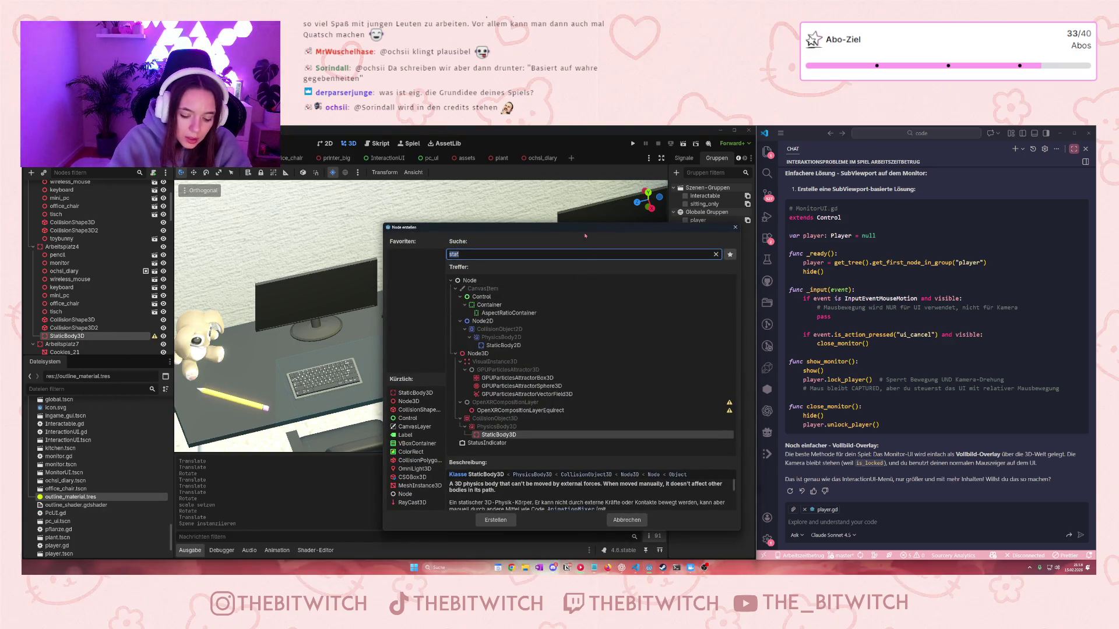
pyautogui.write('coll')
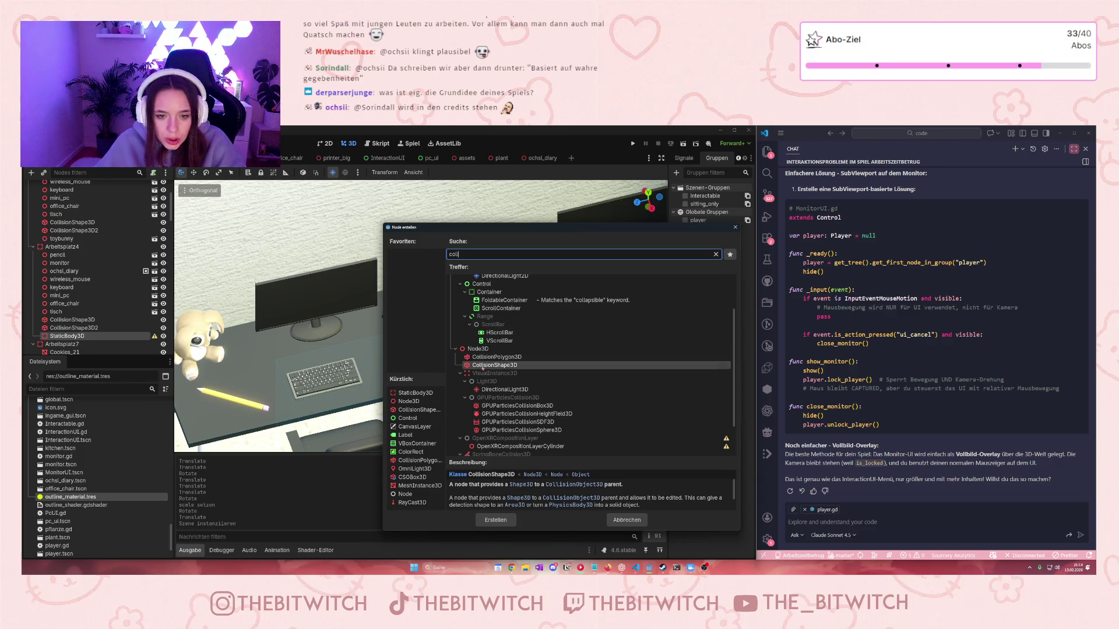
pyautogui.click(495, 520)
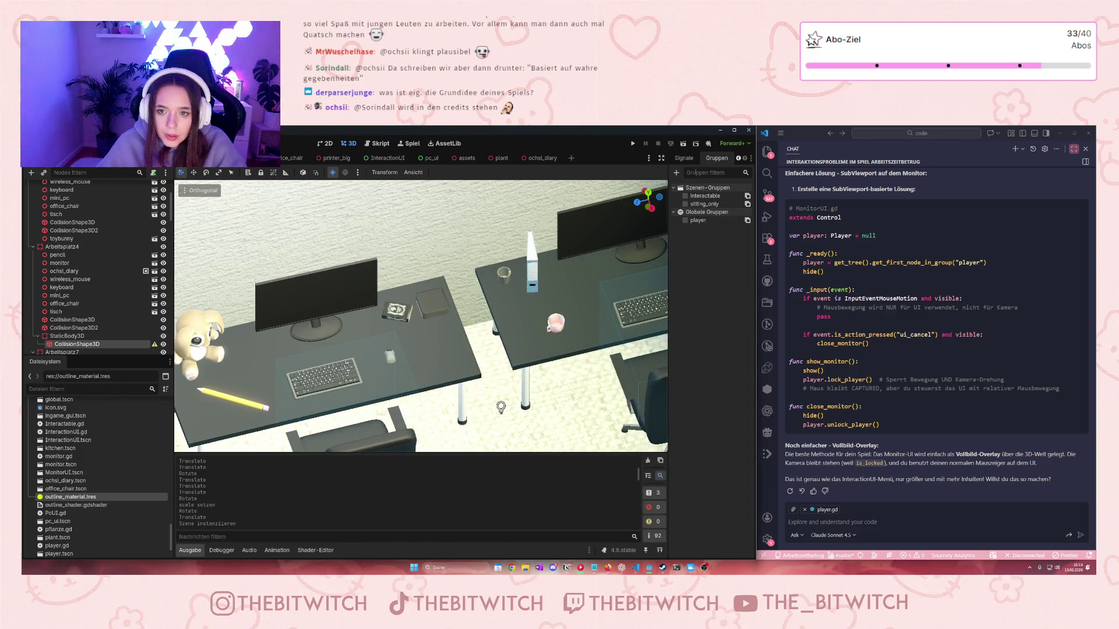
pyautogui.click(687, 158)
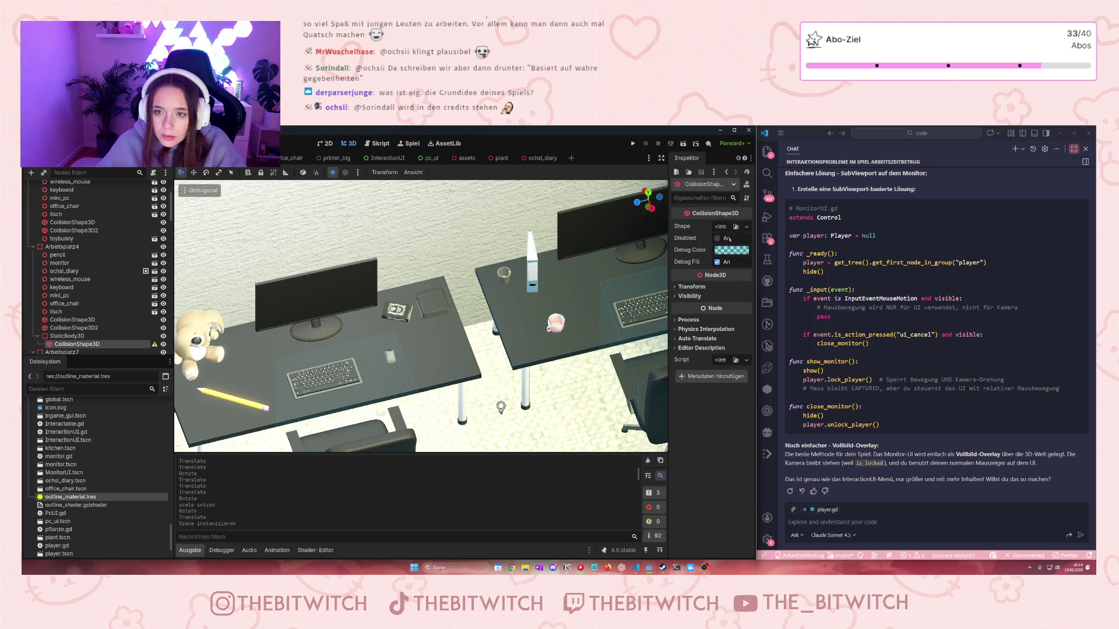
# Set the collision shape to BoxShape3D and move and rotate it up onto the desk
pyautogui.click(720, 226)
pyautogui.click(699, 257)
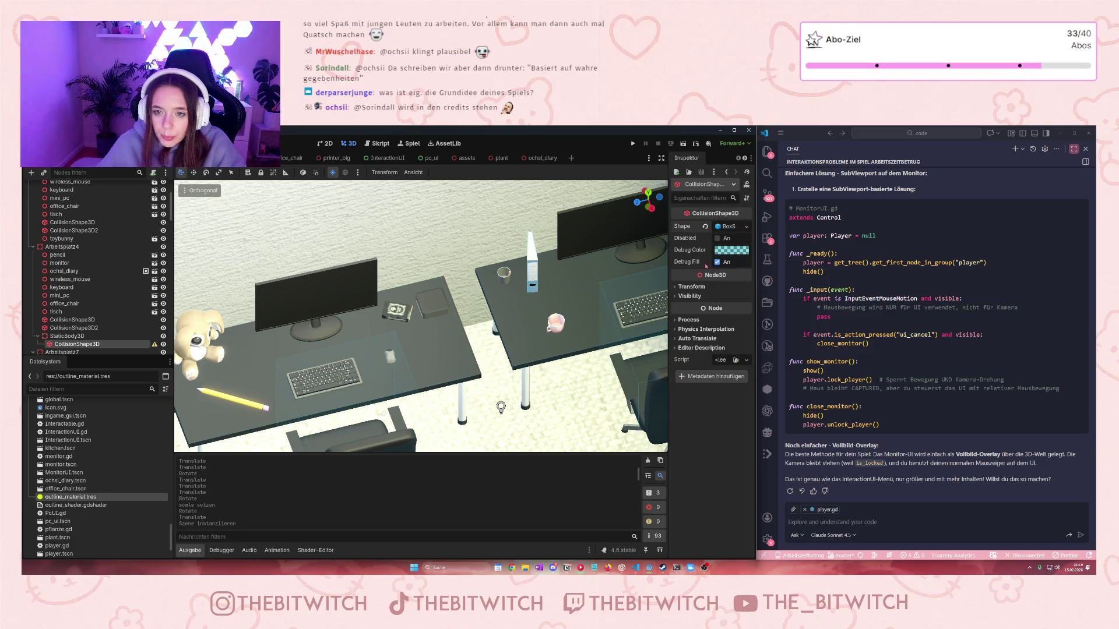
pyautogui.scroll(-5, 447, 395)
pyautogui.moveTo(427, 403)
pyautogui.mouseDown()
pyautogui.moveTo(408, 359)
pyautogui.moveTo(430, 341)
pyautogui.mouseUp()
pyautogui.scroll(4, 432, 344)
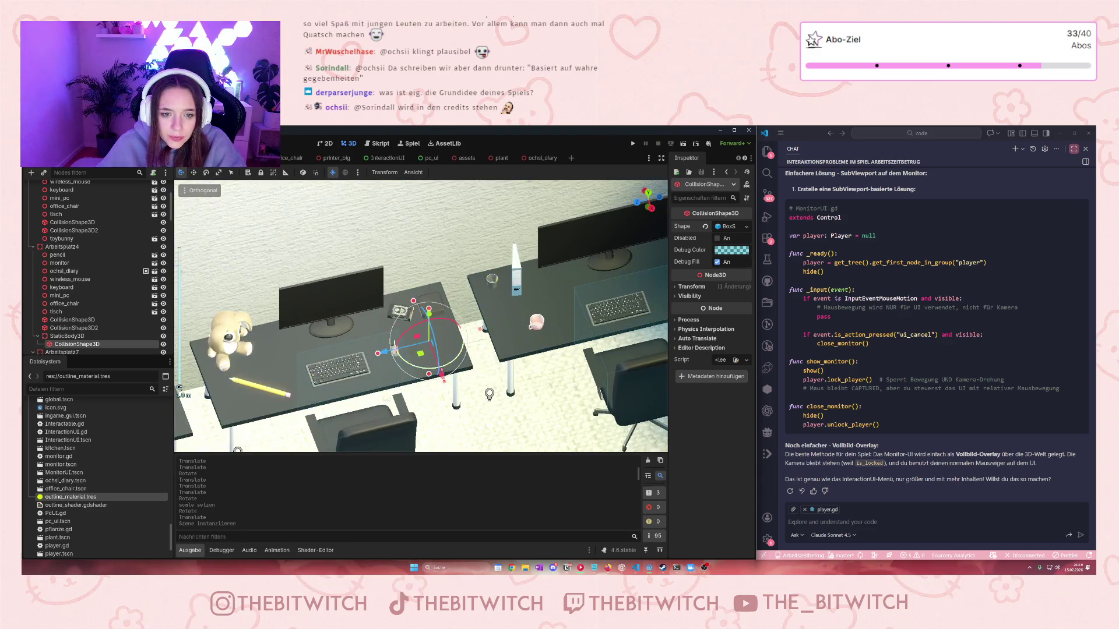
pyautogui.moveTo(445, 378); pyautogui.dragTo(439, 368)
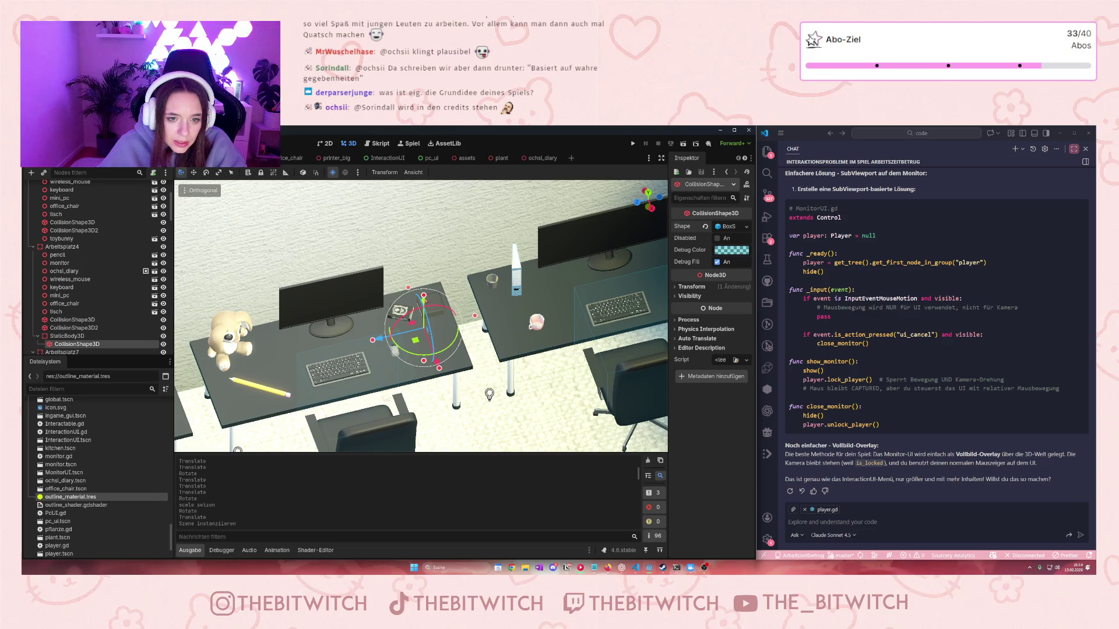
pyautogui.moveTo(423, 298); pyautogui.dragTo(437, 270)
pyautogui.moveTo(439, 333); pyautogui.dragTo(434, 327)
pyautogui.scroll(3, 434, 327)
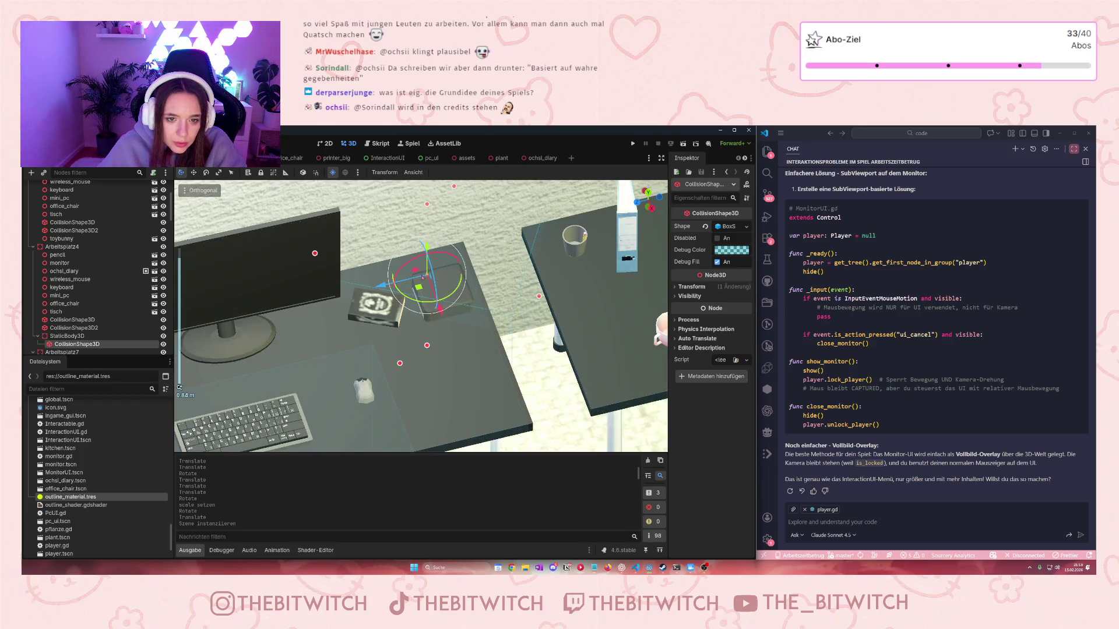
# Position the collision box over the diary, adjusting its rotation and depth
pyautogui.click(410, 248)
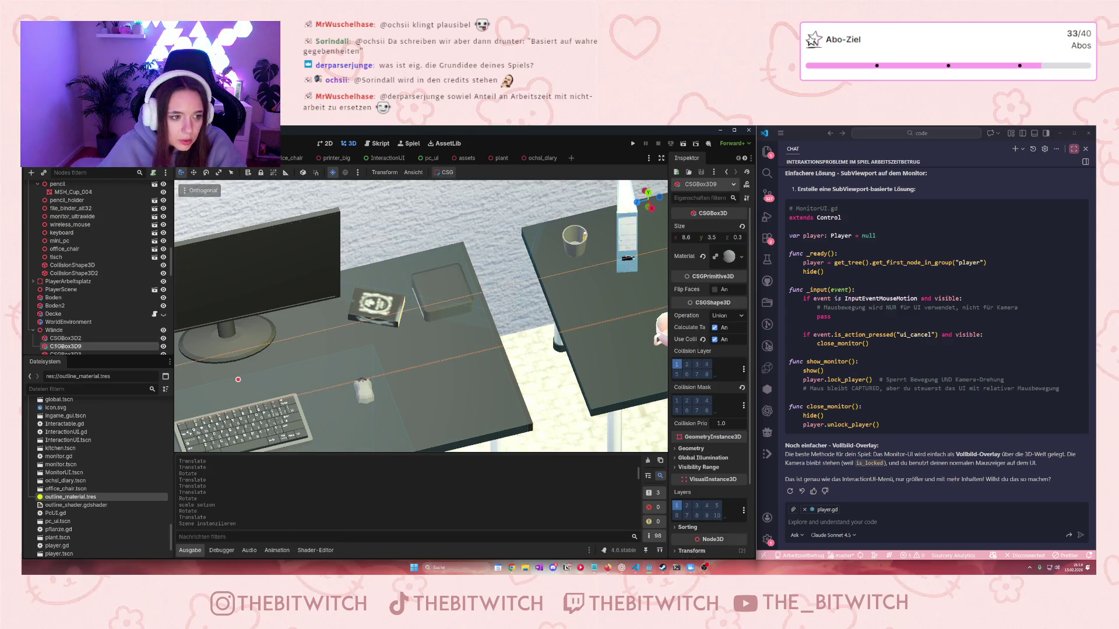
pyautogui.click(376, 304)
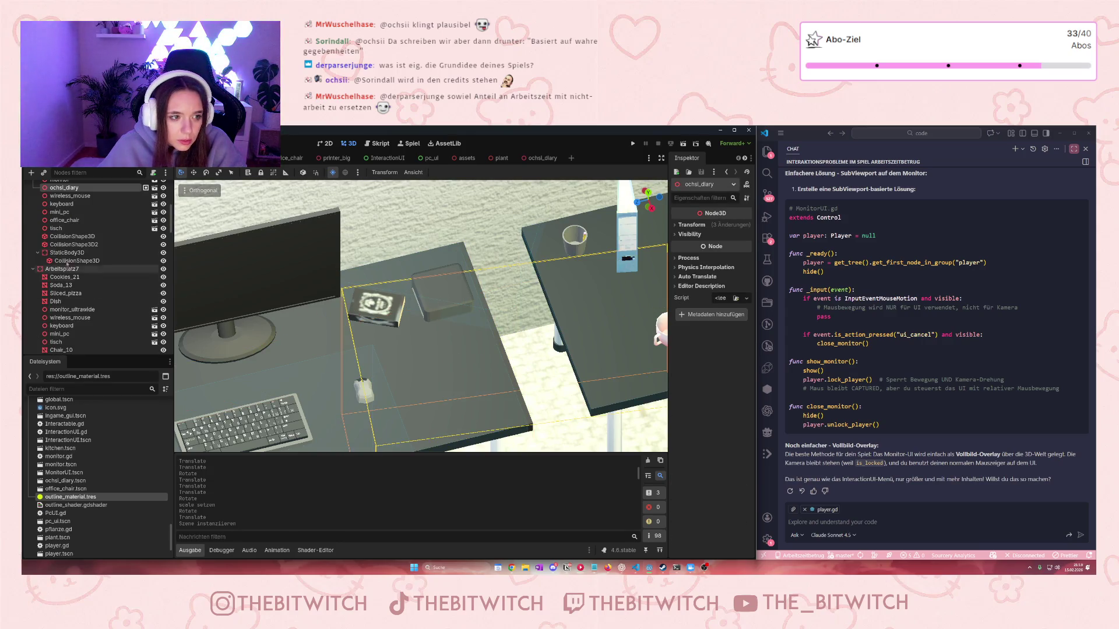
pyautogui.click(76, 303)
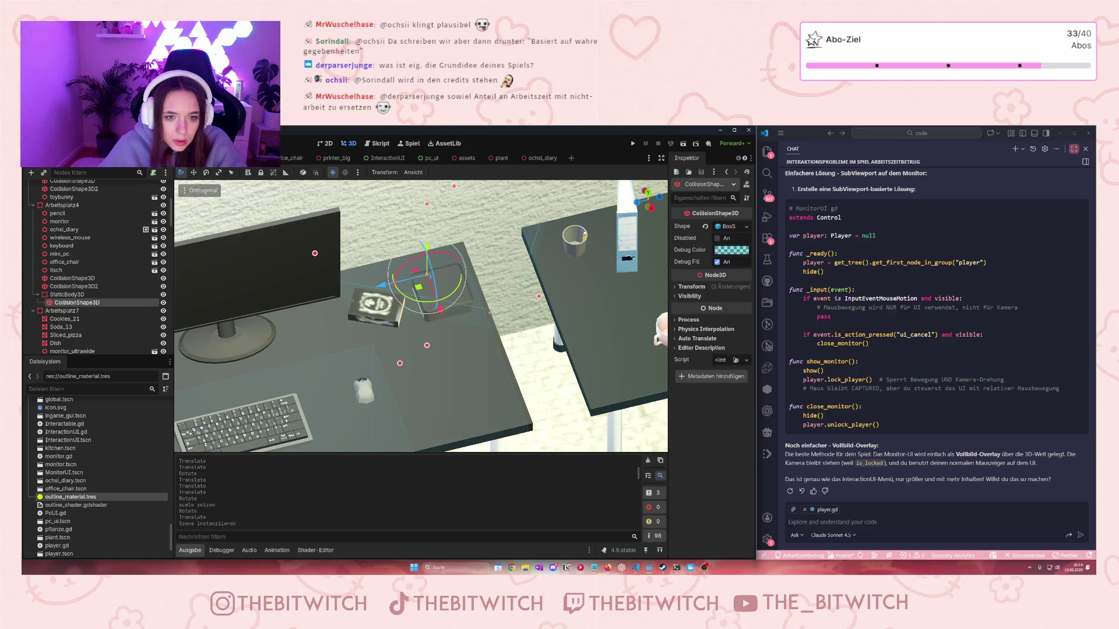
pyautogui.moveTo(388, 306)
pyautogui.mouseDown()
pyautogui.moveTo(350, 329)
pyautogui.moveTo(320, 324)
pyautogui.mouseUp()
pyautogui.moveTo(385, 263)
pyautogui.mouseDown()
pyautogui.moveTo(367, 233)
pyautogui.moveTo(381, 249)
pyautogui.mouseUp()
pyautogui.moveTo(390, 291); pyautogui.dragTo(392, 271)
# Resize the box tightly around the diary and move ochsi_diary under the StaticBody3D
pyautogui.click(363, 353)
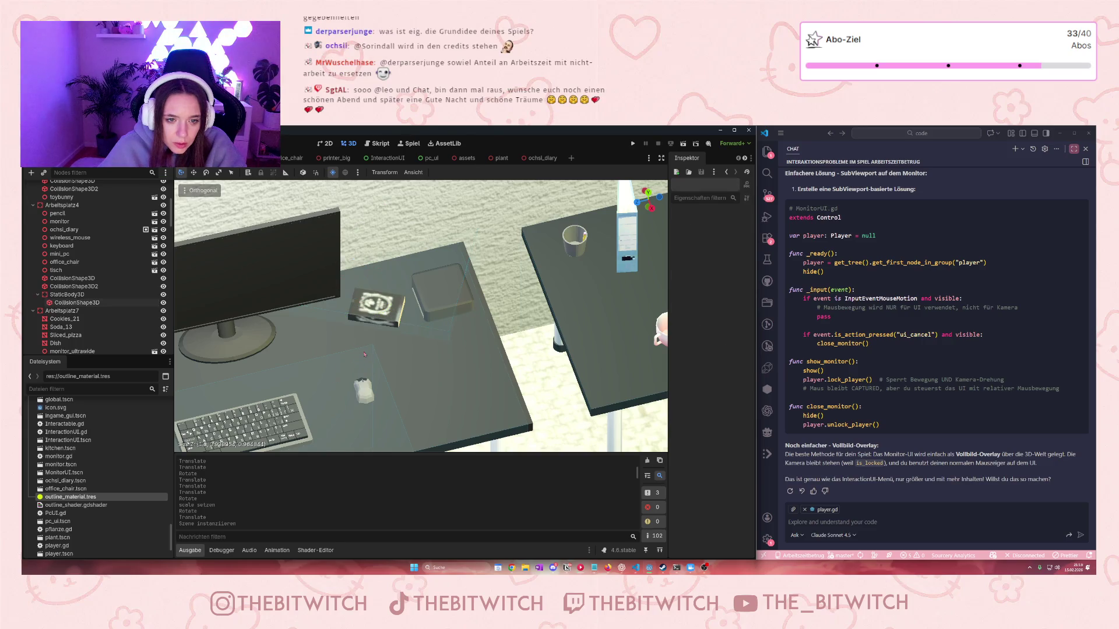
pyautogui.click(101, 303)
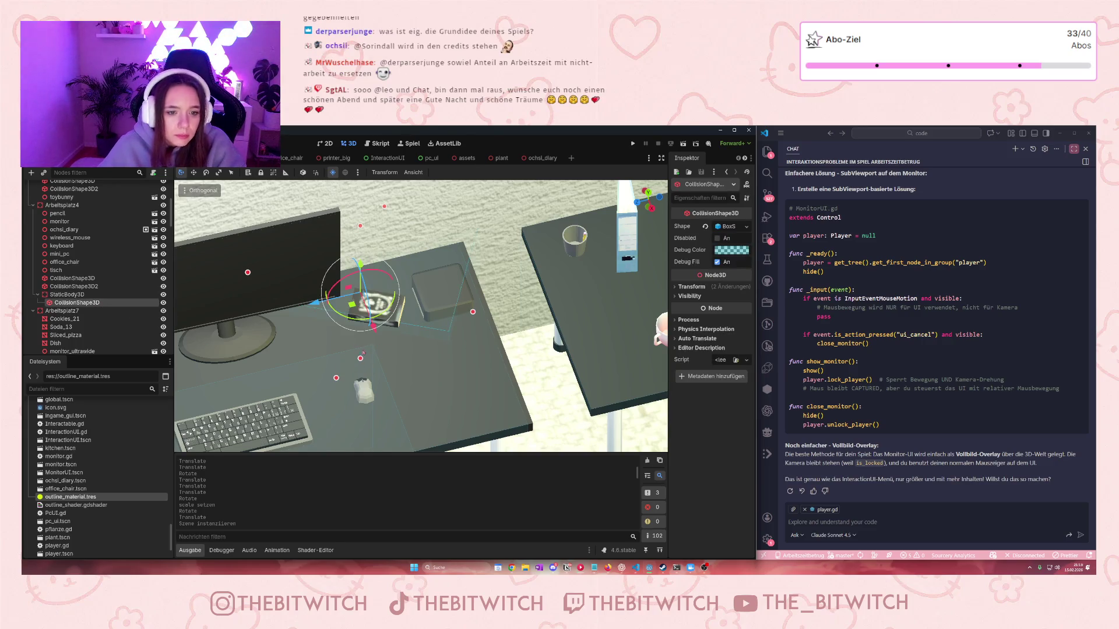
pyautogui.moveTo(364, 353)
pyautogui.mouseDown()
pyautogui.moveTo(360, 290)
pyautogui.moveTo(410, 265)
pyautogui.moveTo(414, 237)
pyautogui.mouseUp()
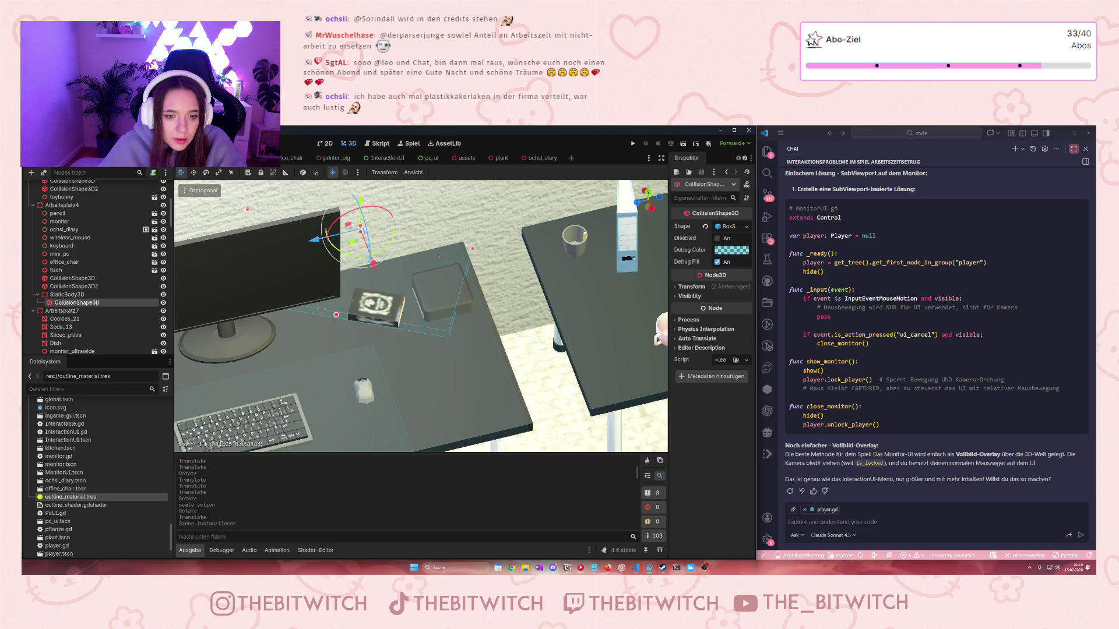
pyautogui.moveTo(473, 249); pyautogui.dragTo(416, 258)
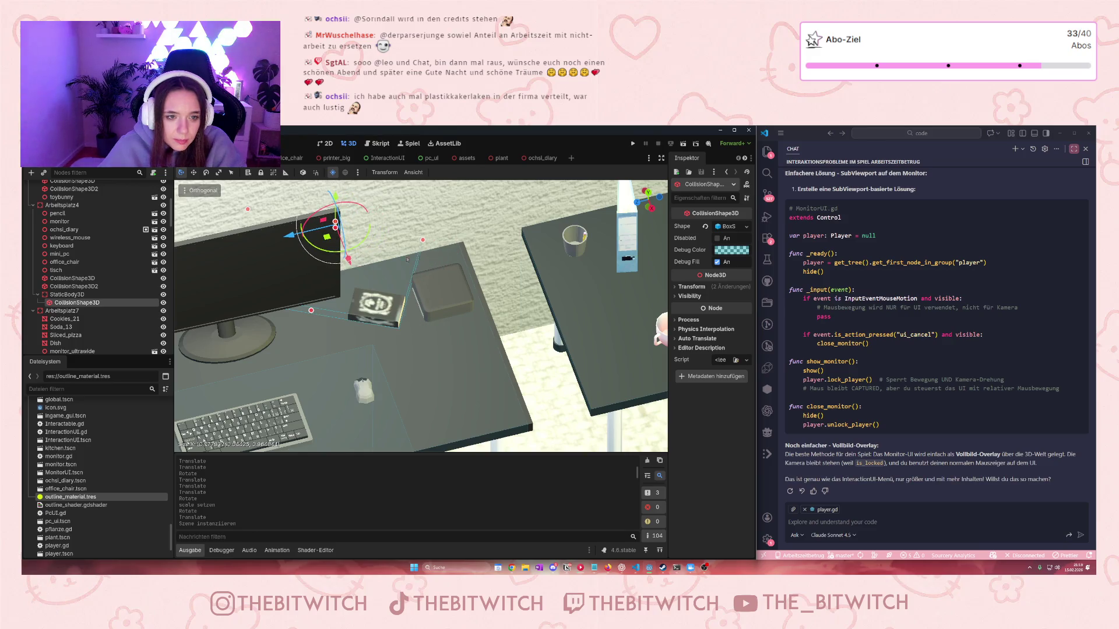
pyautogui.moveTo(254, 211)
pyautogui.mouseDown()
pyautogui.moveTo(368, 251)
pyautogui.moveTo(396, 242)
pyautogui.mouseUp()
pyautogui.scroll(3, 396, 241)
pyautogui.scroll(-5, 402, 233)
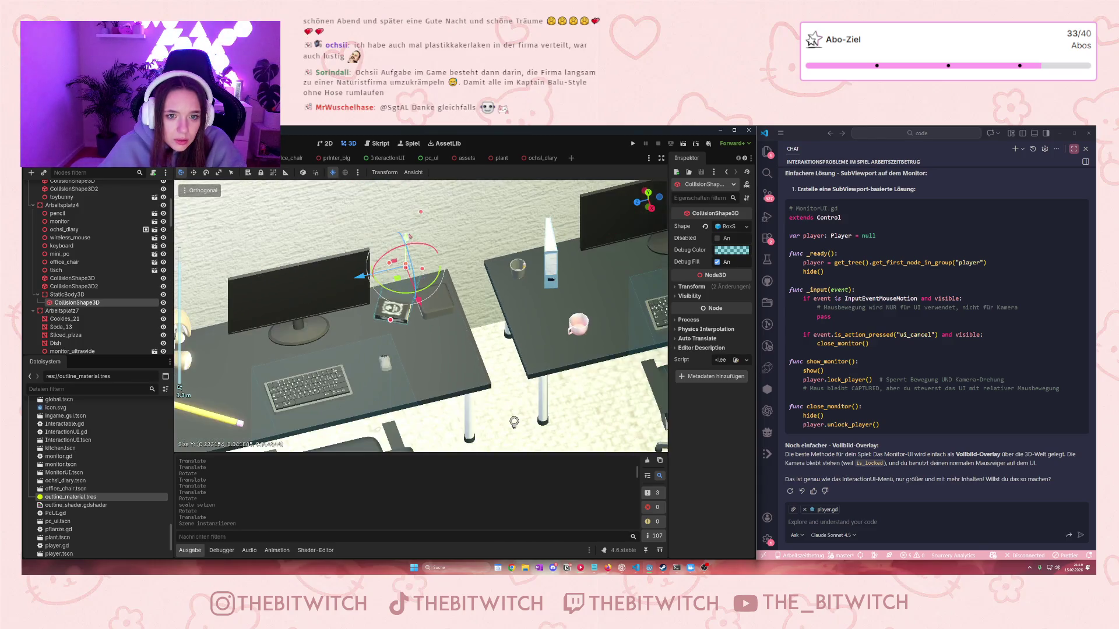
pyautogui.moveTo(390, 320); pyautogui.dragTo(406, 345)
pyautogui.moveTo(64, 229)
pyautogui.mouseDown()
pyautogui.moveTo(89, 282)
pyautogui.moveTo(67, 294)
pyautogui.mouseUp()
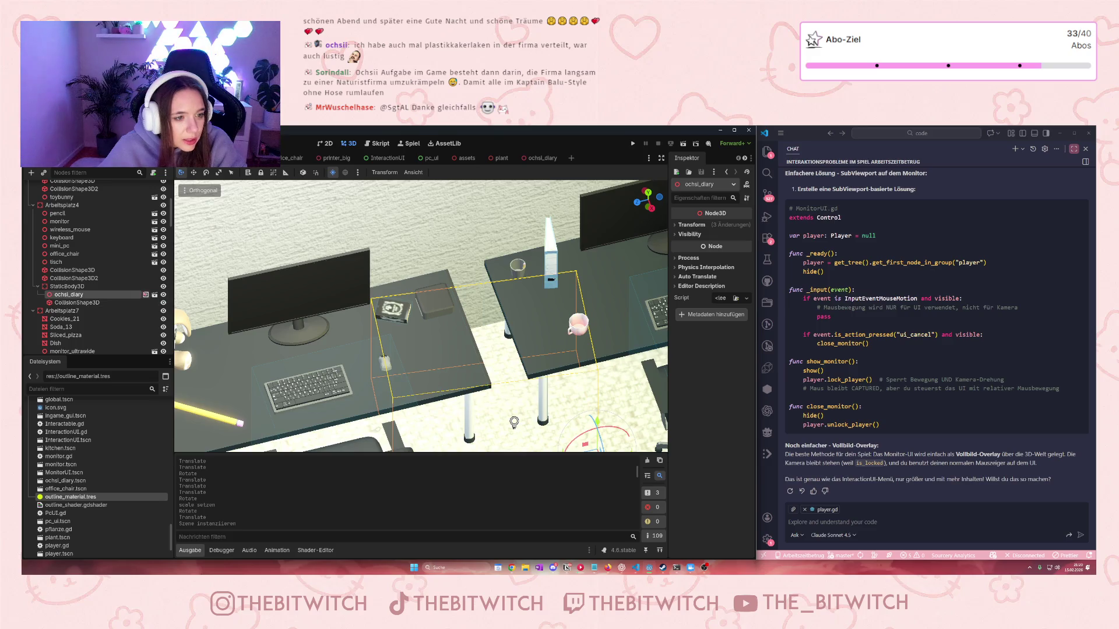
# Rename the StaticBody3D to Ochsi_diary and add it to the Interactable group
pyautogui.click(87, 286)
pyautogui.doubleClick(93, 286)
pyautogui.write('Ochsi_')
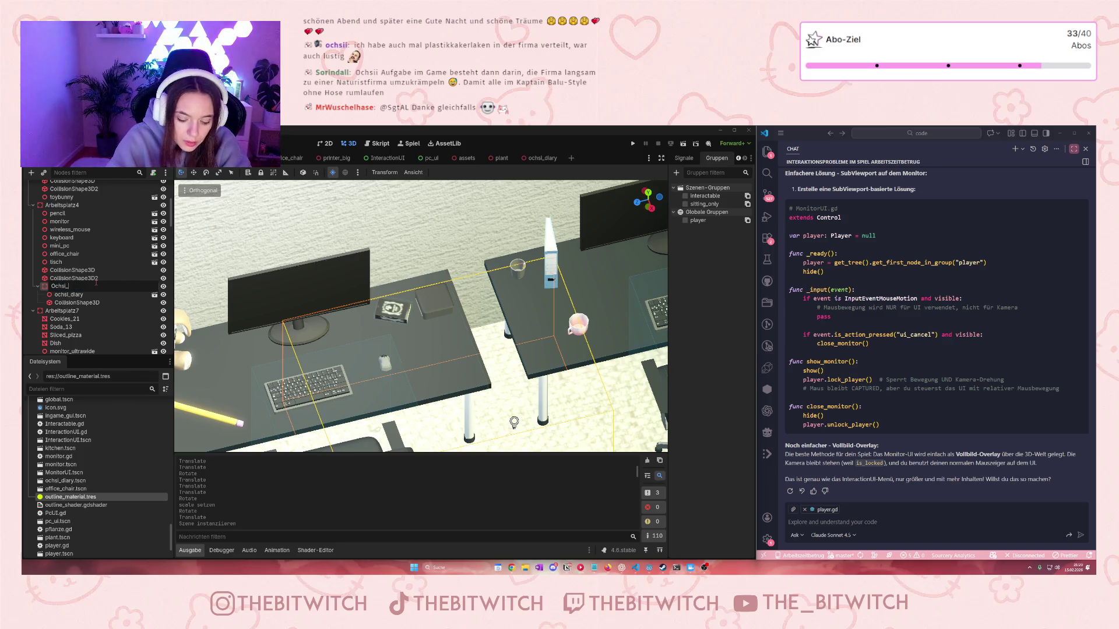
pyautogui.write('diary')
pyautogui.press('Return')
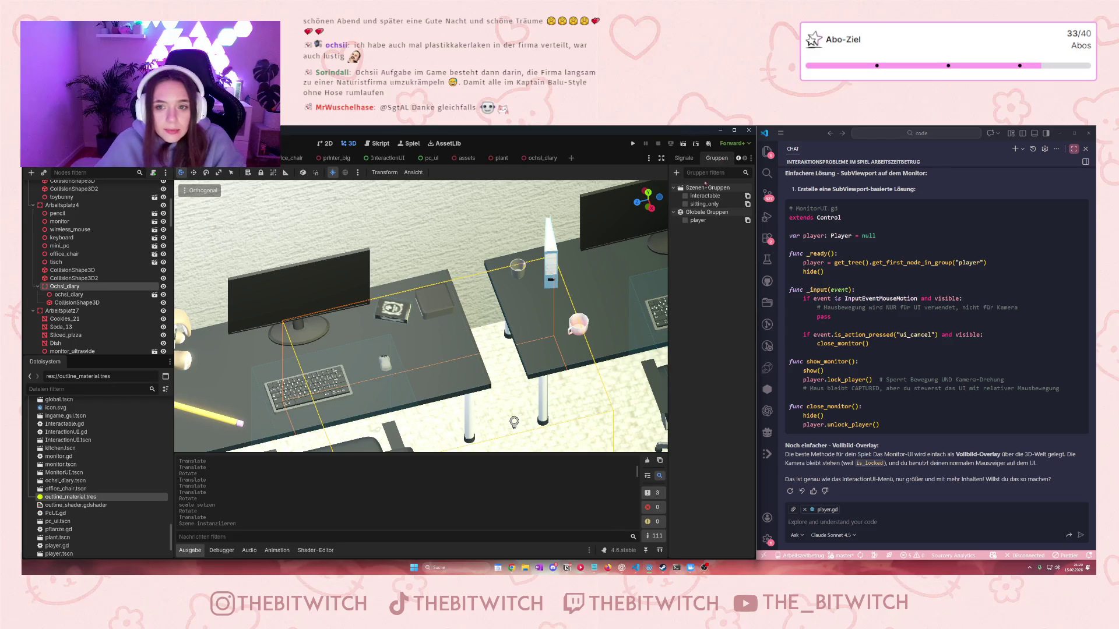
pyautogui.click(686, 196)
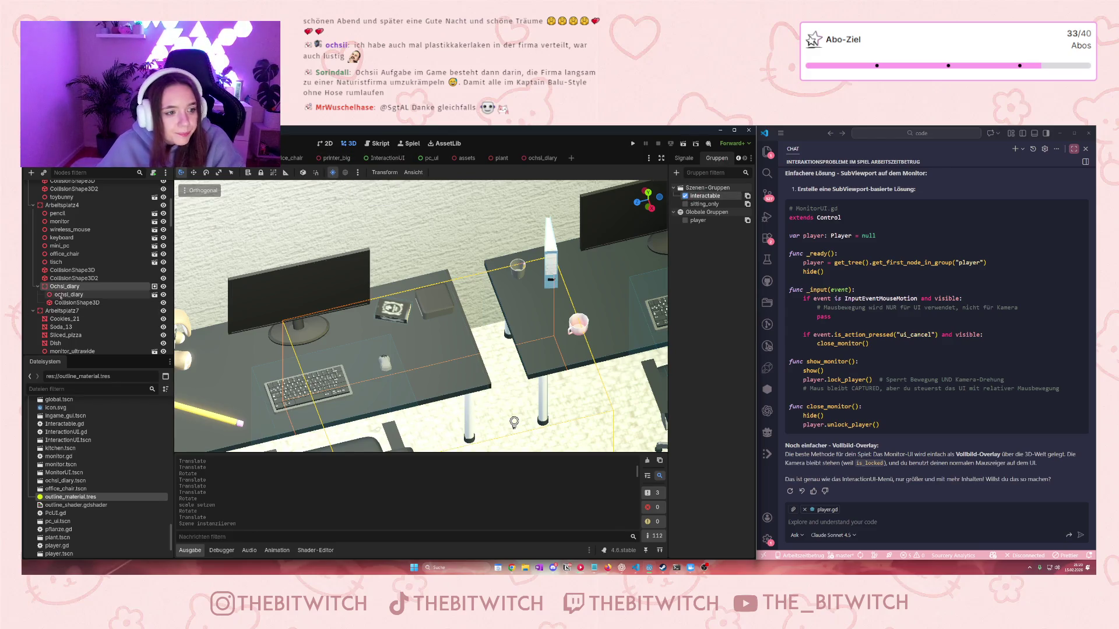
# Attach a new ochsi_diary.gd script extending StaticBody3D to Ochsi_diary
pyautogui.scroll(-5, 73, 297)
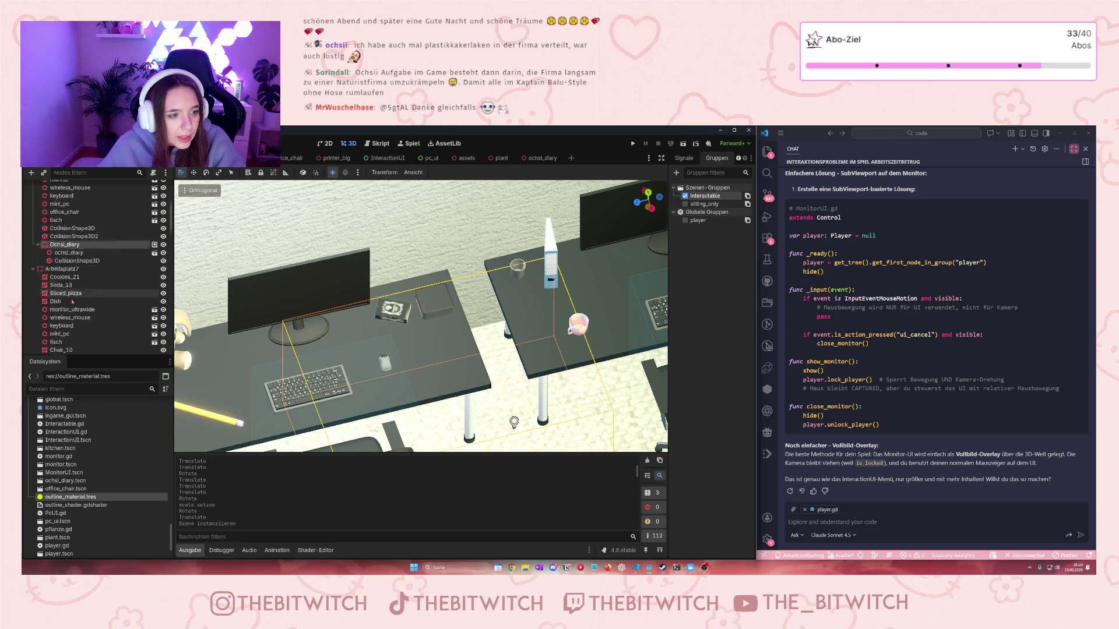
pyautogui.scroll(-10, 75, 319)
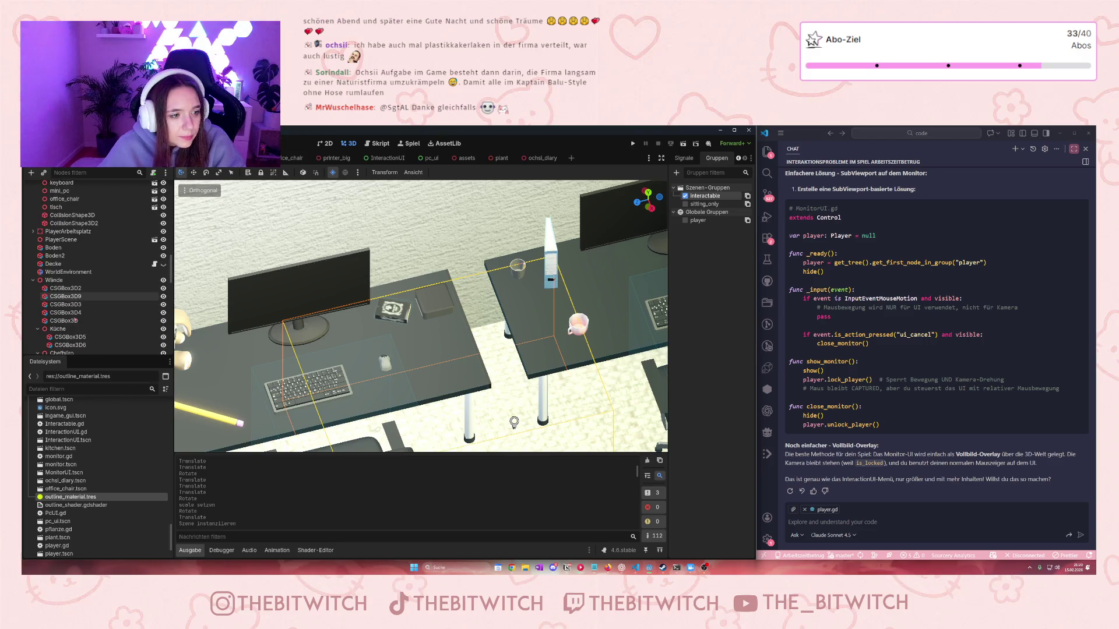
pyautogui.scroll(-2, 64, 294)
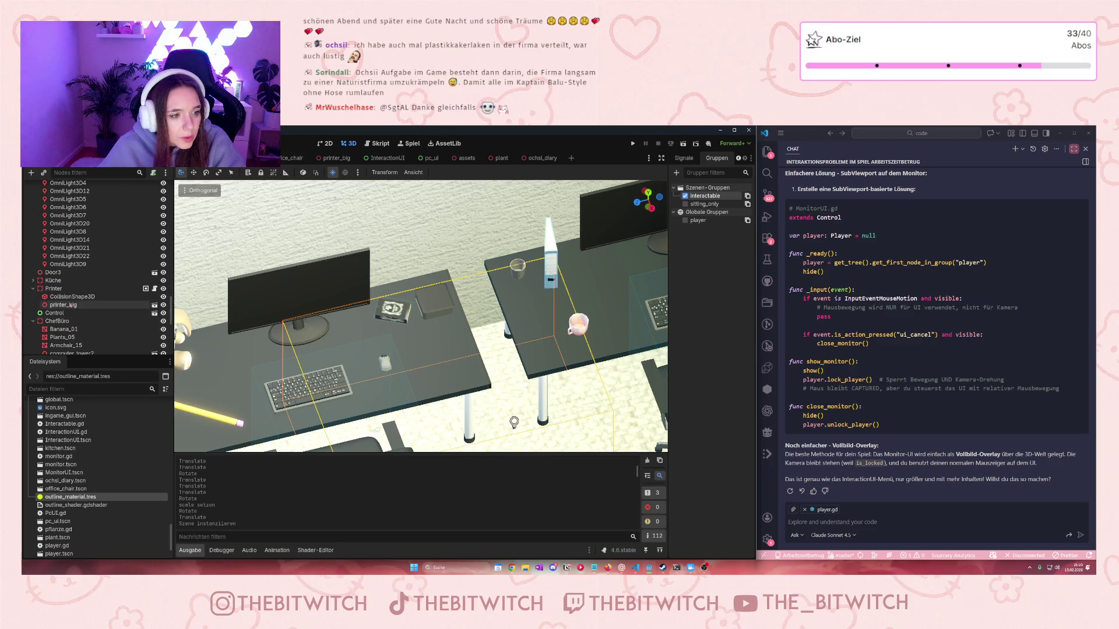
pyautogui.scroll(10, 119, 300)
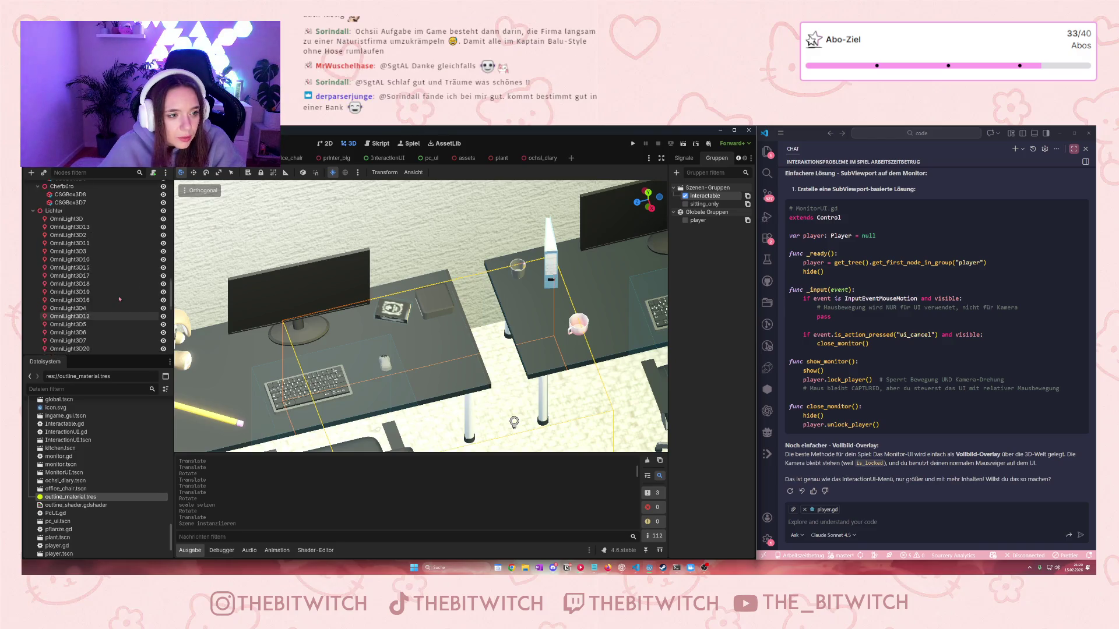
pyautogui.scroll(8, 119, 300)
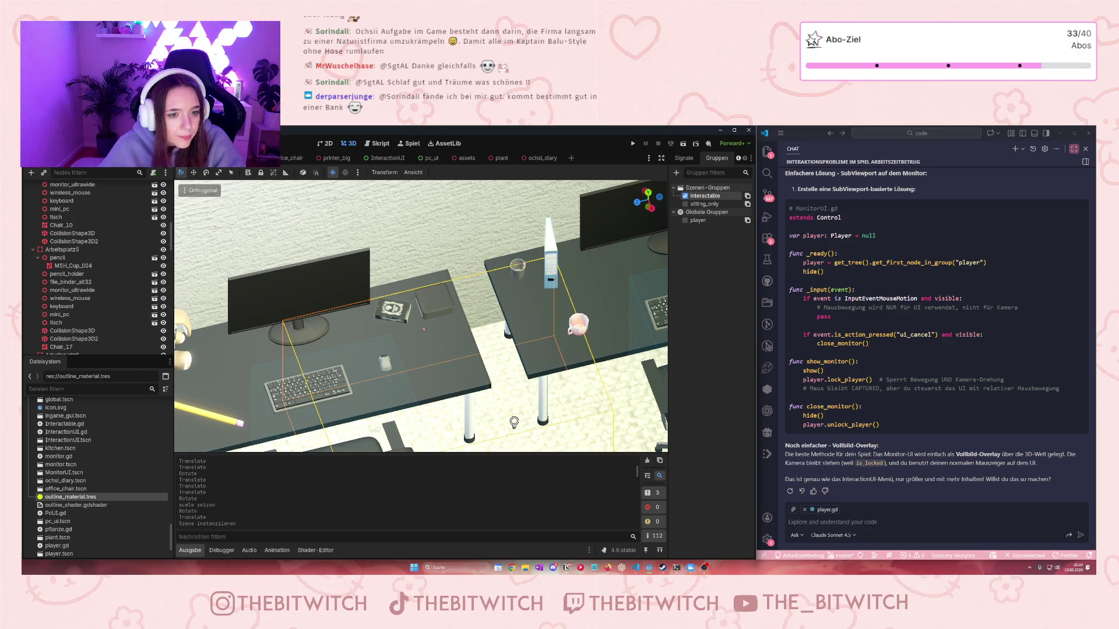
pyautogui.scroll(5, 118, 312)
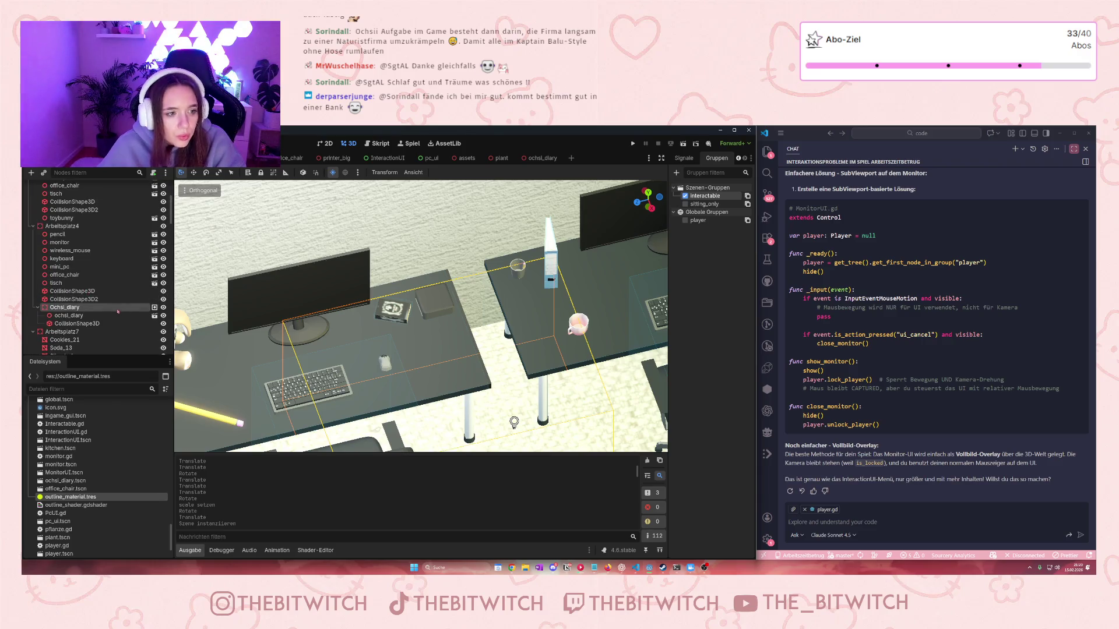
pyautogui.click(153, 173)
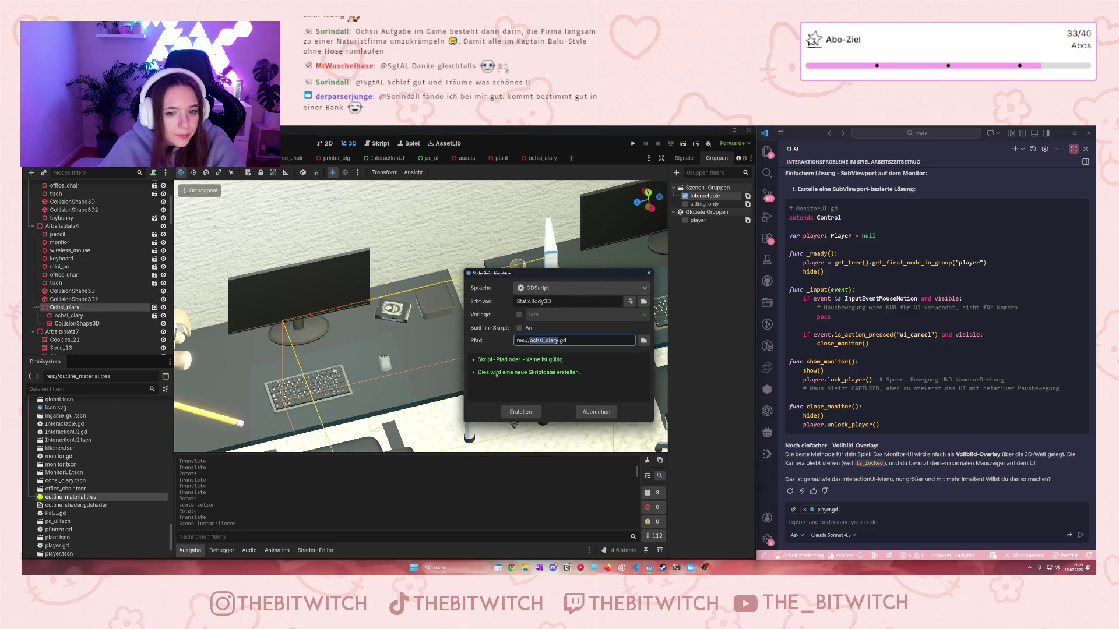
pyautogui.click(520, 411)
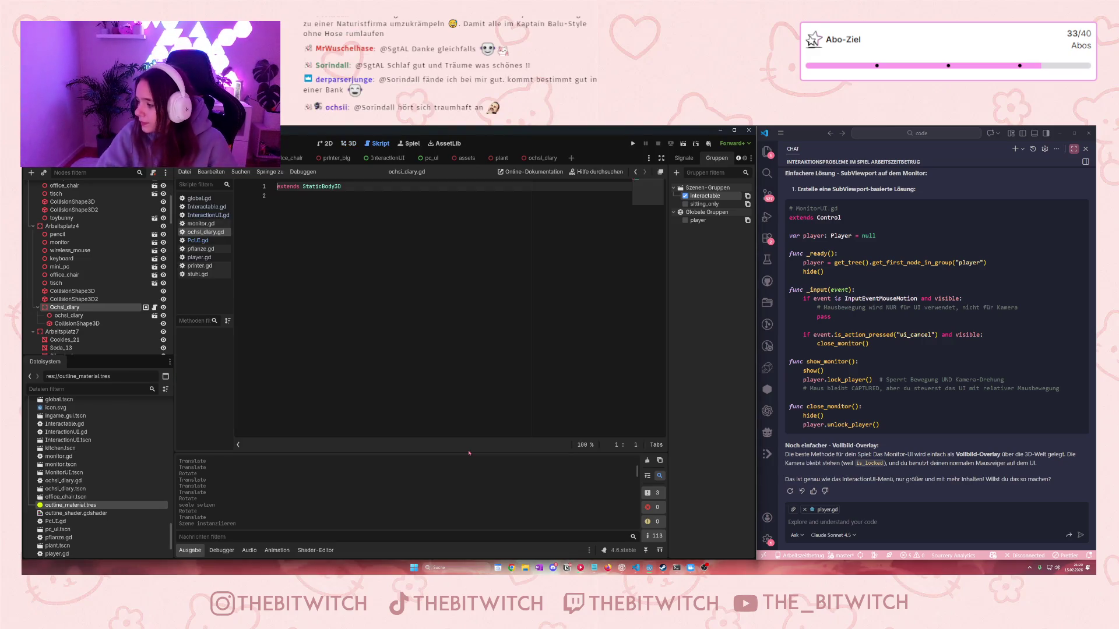
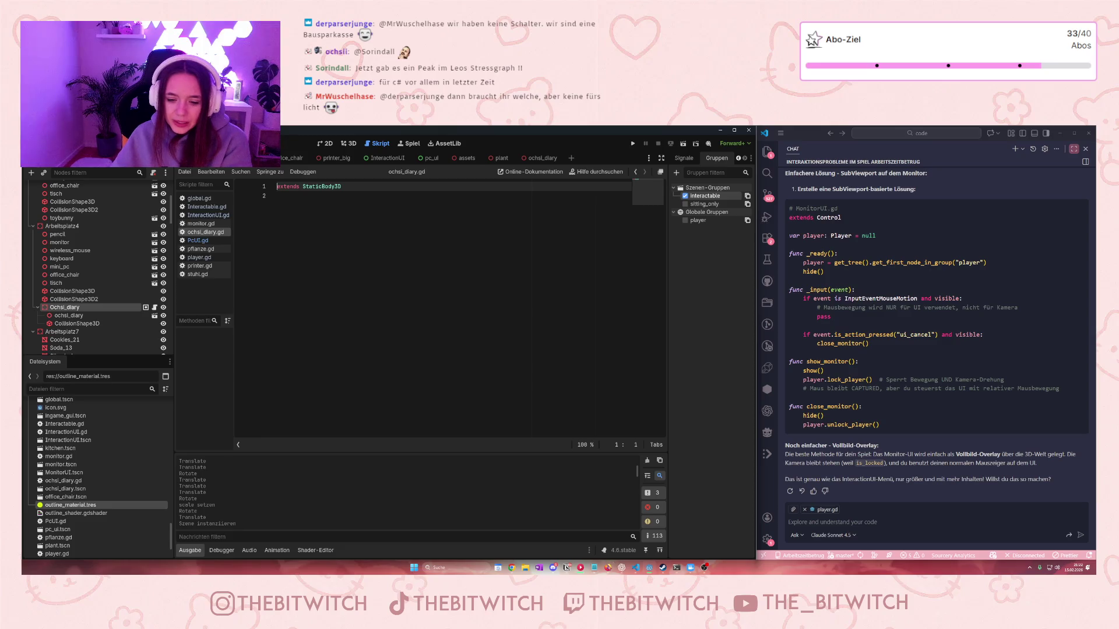
# Load arbeitszeitbetrug.club in a new Firefox tab
pyautogui.click(607, 568)
pyautogui.click(1021, 132)
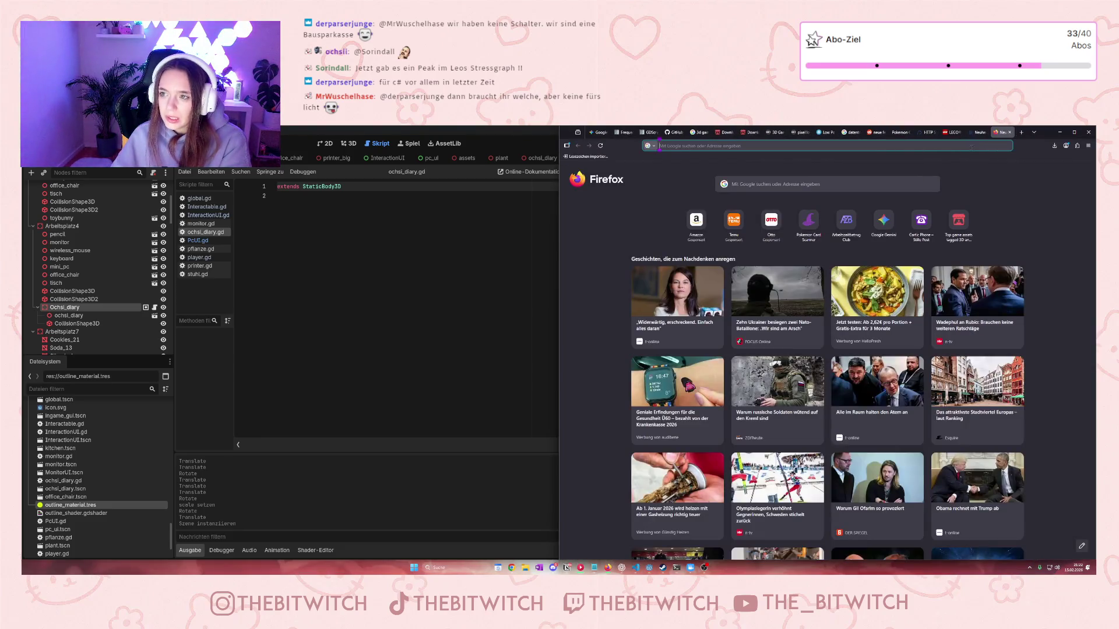
pyautogui.write('arbeitszeitbetrug.club/')
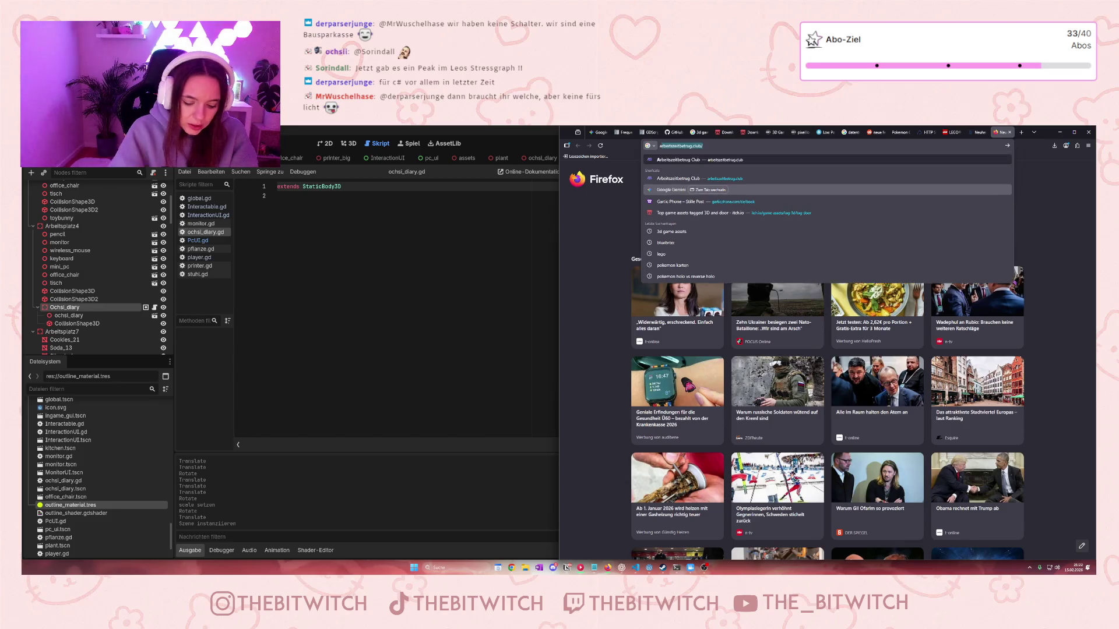
pyautogui.press('Return')
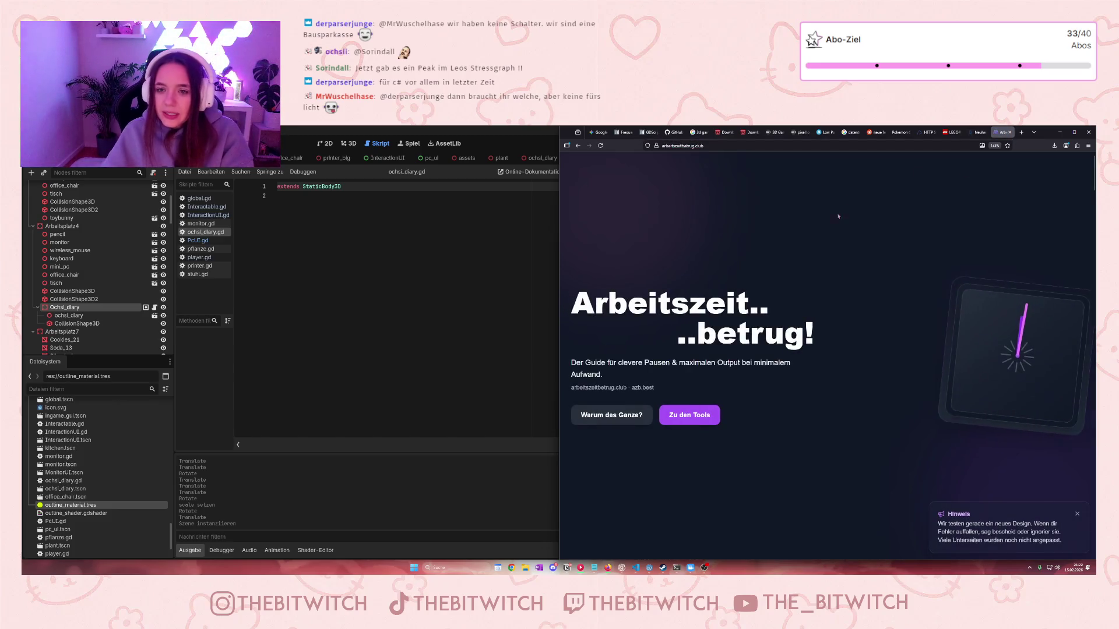
# Widen the browser window over the editor and scroll through the guide page
pyautogui.moveTo(558, 326); pyautogui.dragTo(318, 327)
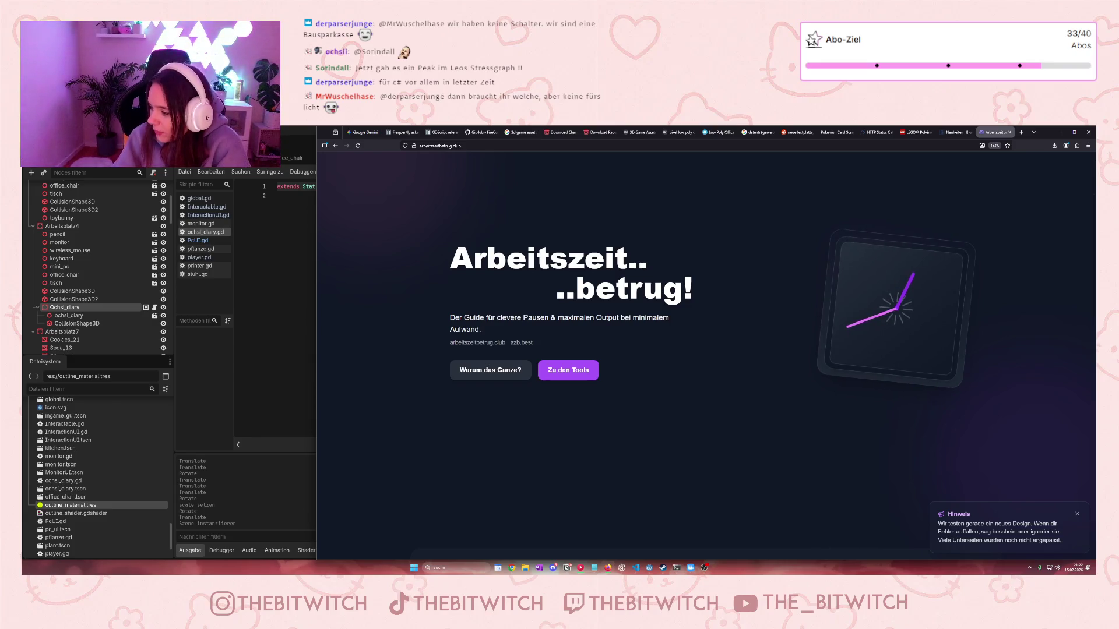
pyautogui.scroll(-10, 574, 390)
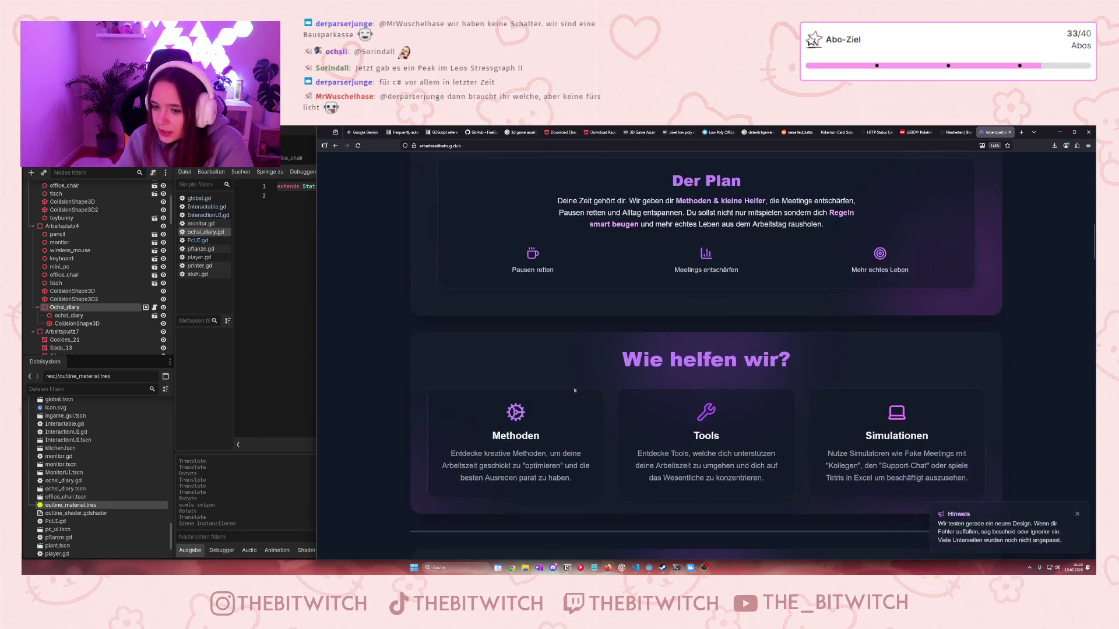
pyautogui.scroll(-15, 574, 390)
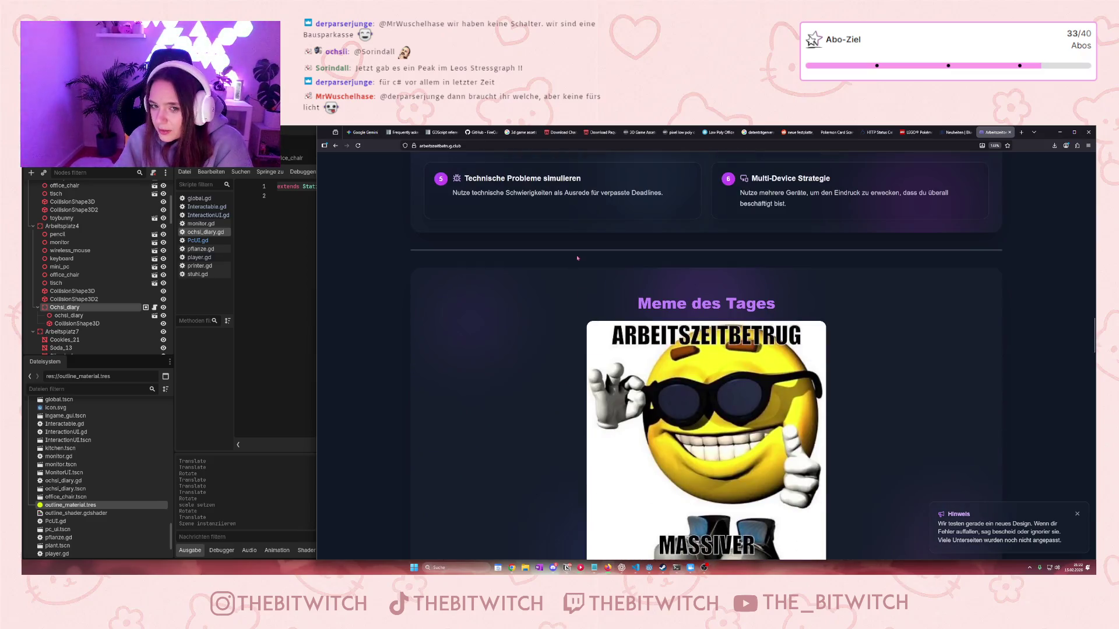
pyautogui.scroll(15, 578, 257)
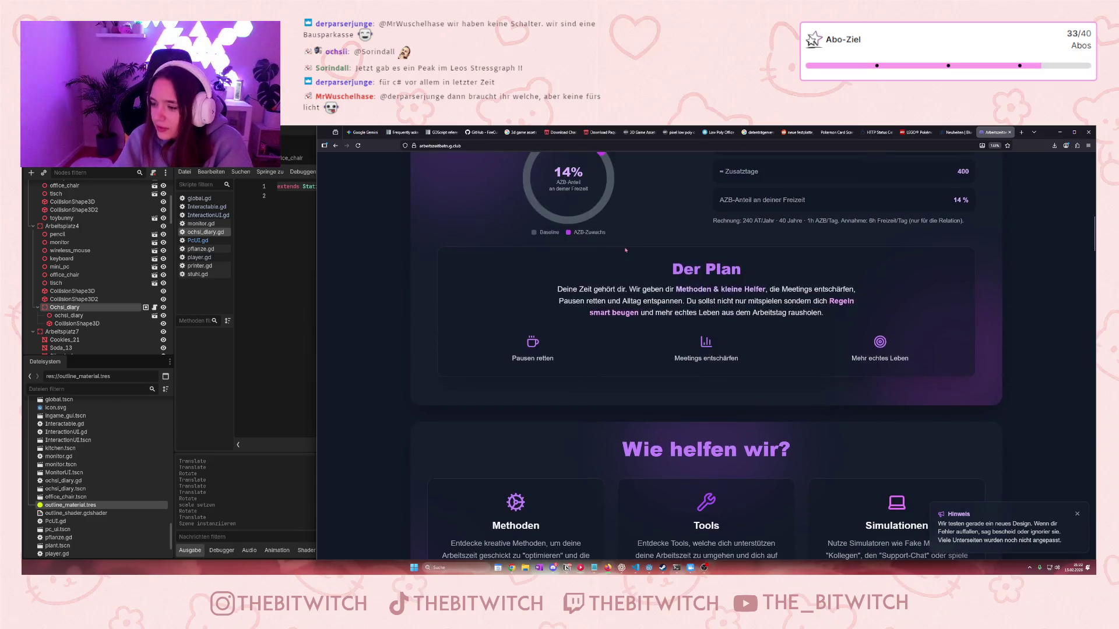
pyautogui.scroll(8, 625, 251)
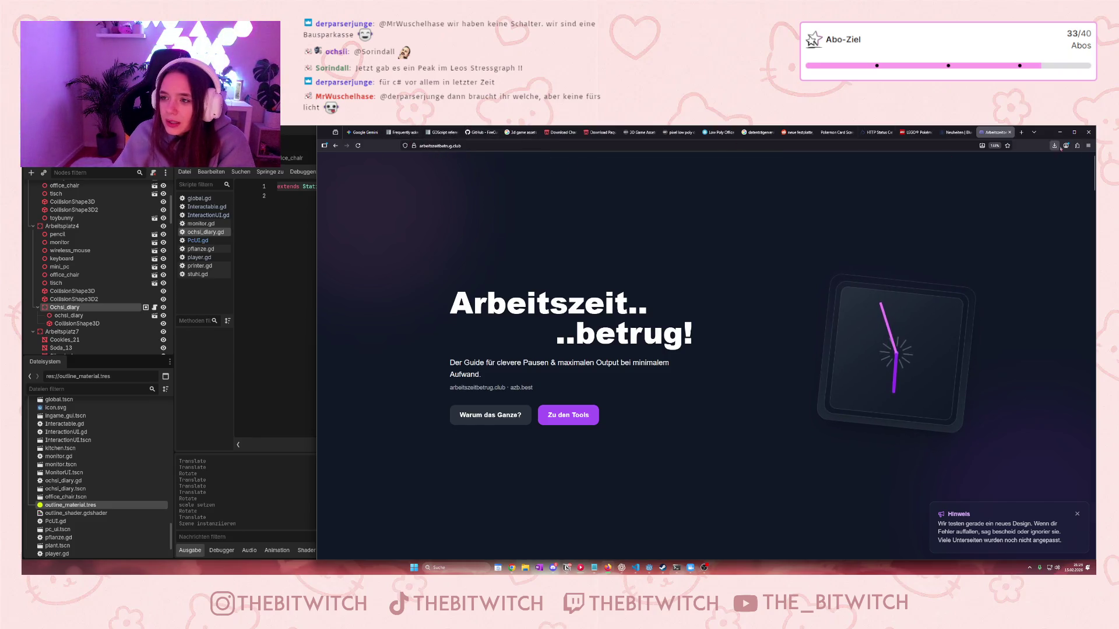
# Minimize Firefox to reveal the Godot editor with ochsi_diary.gd
pyautogui.click(1059, 132)
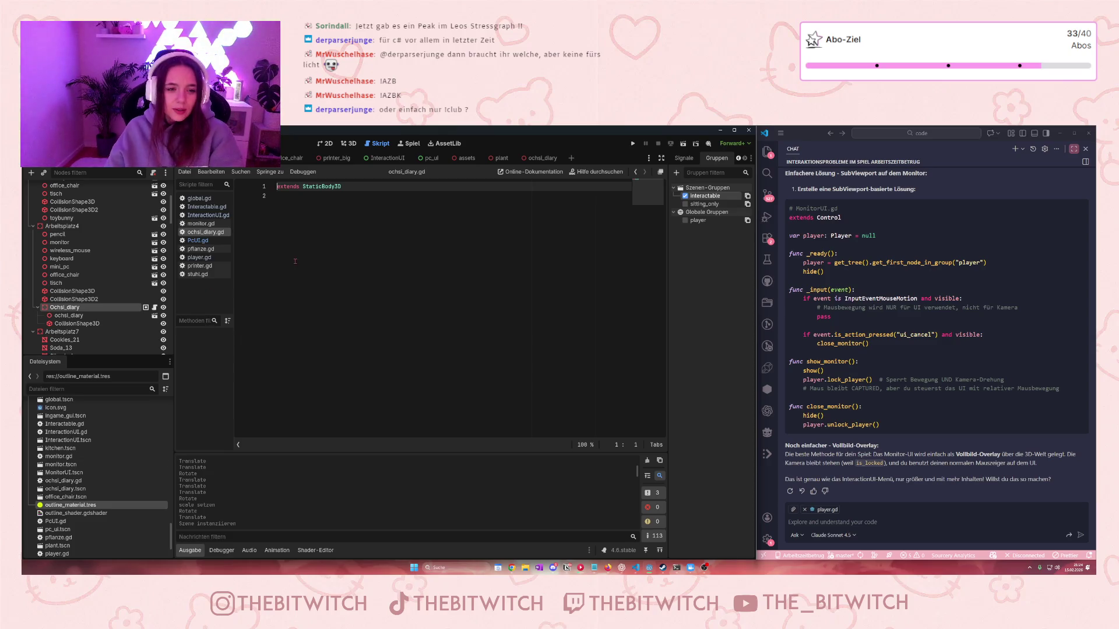
# Replace ochsi_diary.gd's contents with the code copied from stuhl.gd
pyautogui.click(197, 276)
pyautogui.moveTo(406, 321)
pyautogui.mouseDown()
pyautogui.moveTo(279, 216)
pyautogui.moveTo(274, 185)
pyautogui.mouseUp()
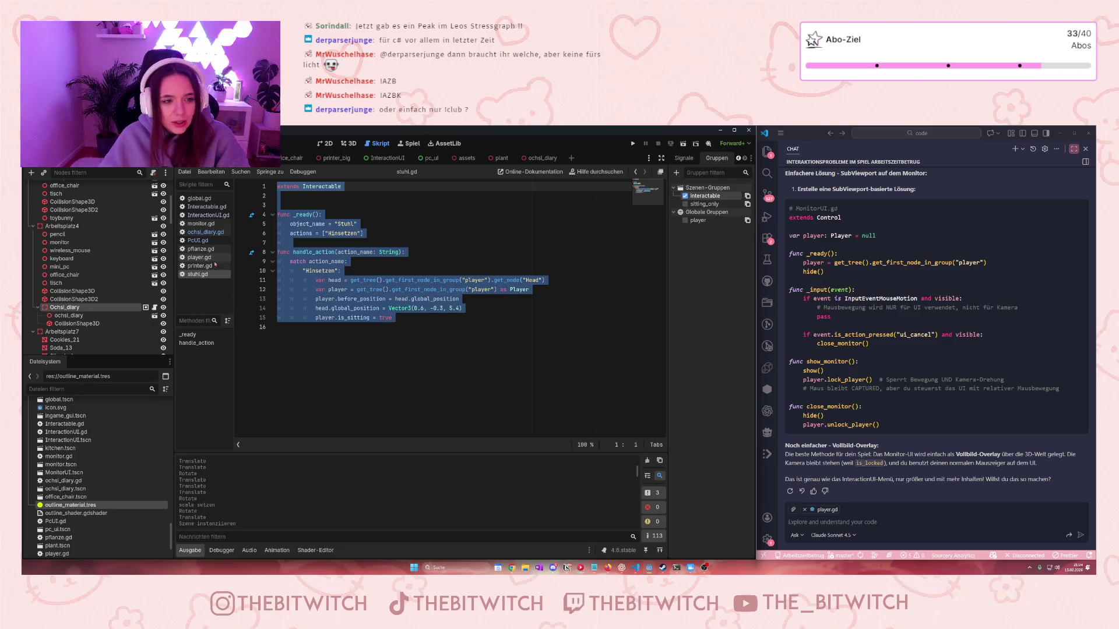
pyautogui.click(207, 233)
pyautogui.click(326, 187)
pyautogui.hotkey('ctrl', 'a')
pyautogui.write('extends Interactable   func _ready(): \tobject_name = "Stuhl" \tactions = ["Hinsetzen"] \t func handle_action(action_name: String): \tmatch action_name: \t\t"Hinsetzen": \t\t\tvar head = get_tree().get_first_node_in_group("player").get_node("Head") \t\t\tvar player = get_tree().get_first_node_in_group("player") as Player \t\t\tplayer.before_position = head.global_position \t\t\thead.global_position = Vector3(0.6, -0.3, 5.4) \t\t\tplayer.is_sitting = true')
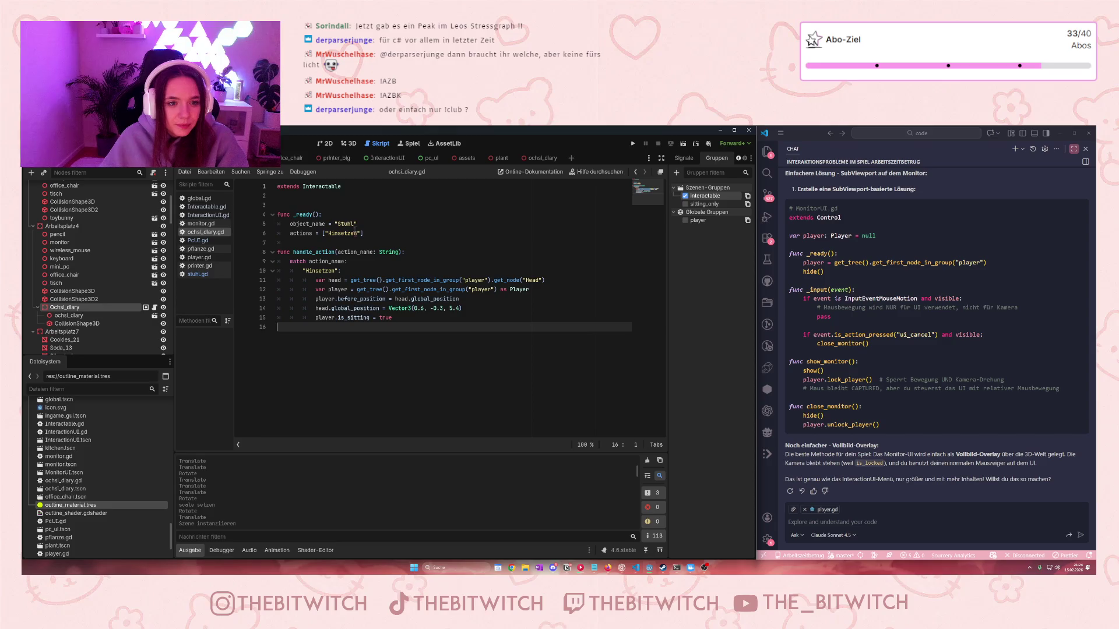
# Rename the object to 'Tagebuch' and the 'Hinsetzen' action to 'Lesen', then switch to printer.gd
pyautogui.doubleClick(338, 225)
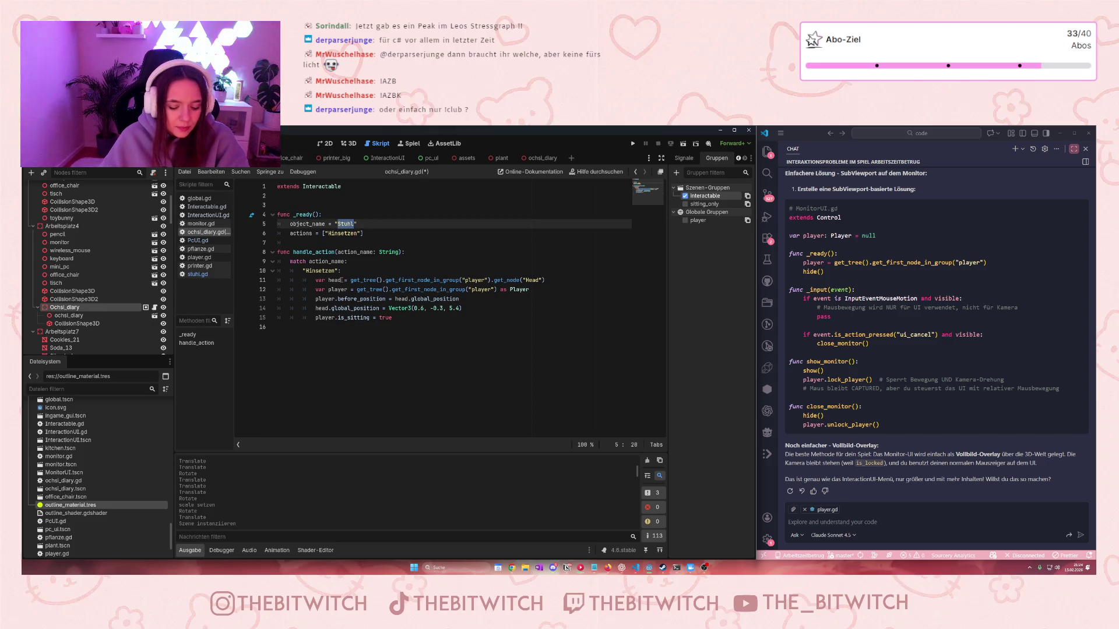
pyautogui.write('Tagebucgh')
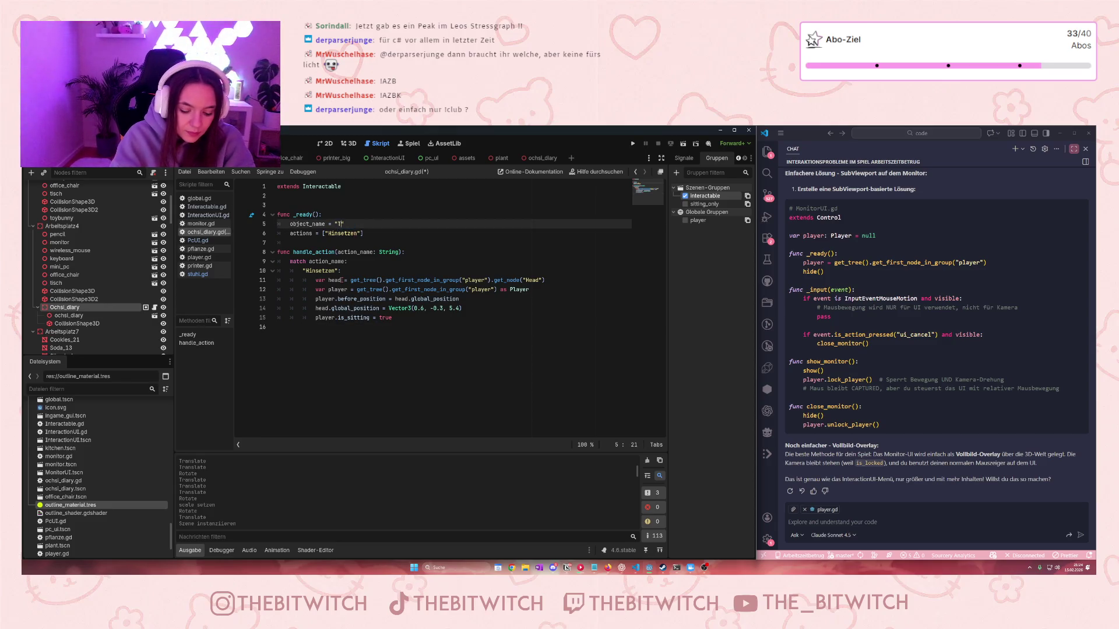
pyautogui.press('BackSpace')
pyautogui.press('BackSpace')
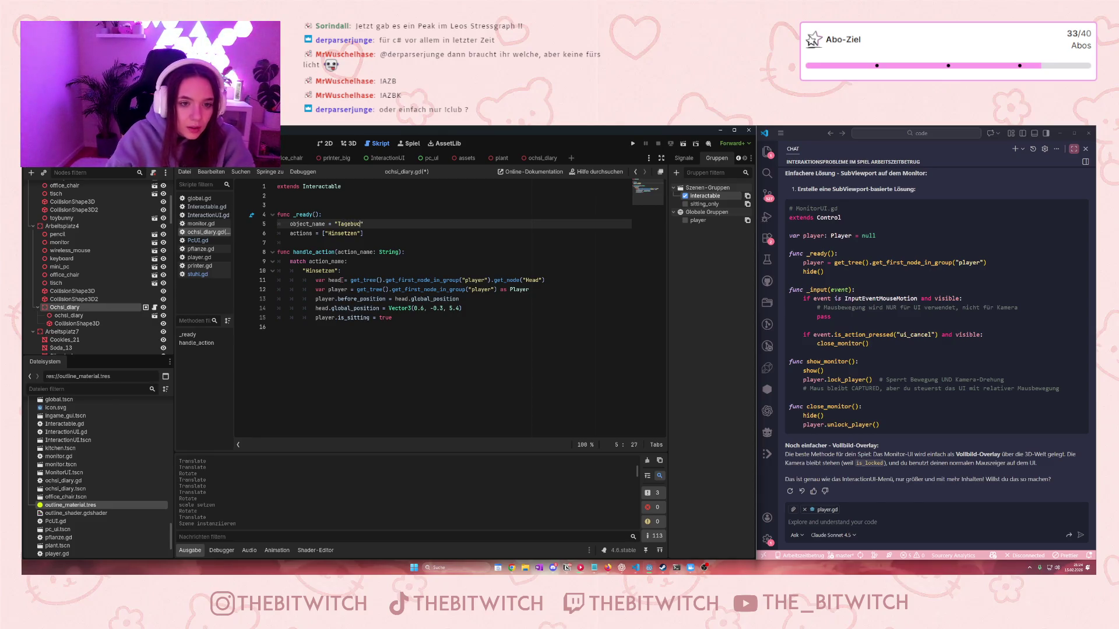
pyautogui.write('h')
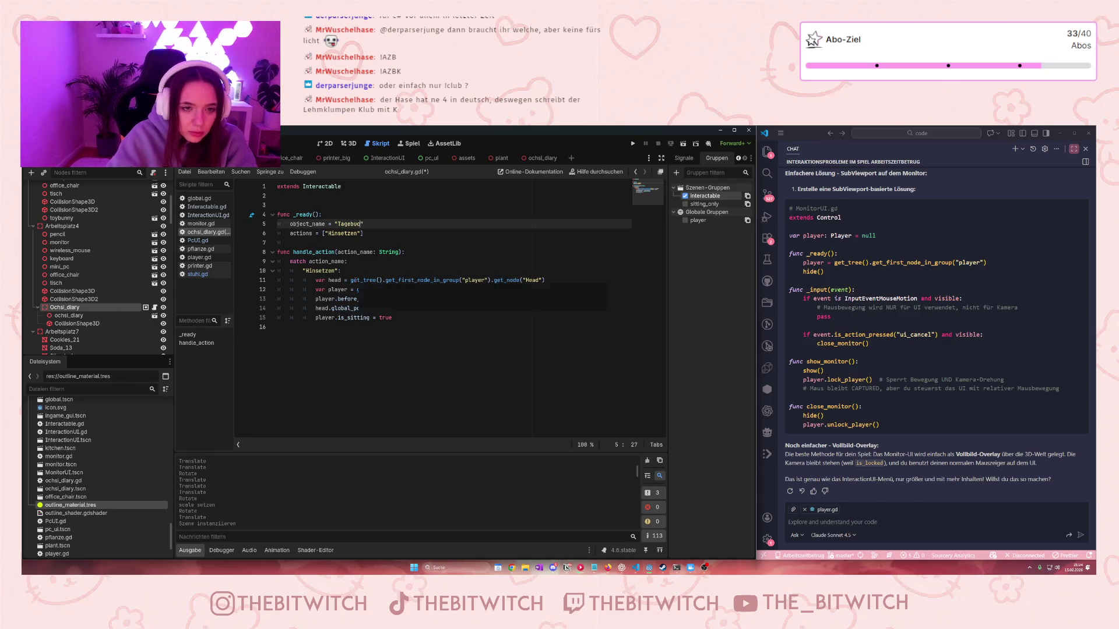
pyautogui.moveTo(357, 234); pyautogui.dragTo(329, 233)
pyautogui.write('Lesen')
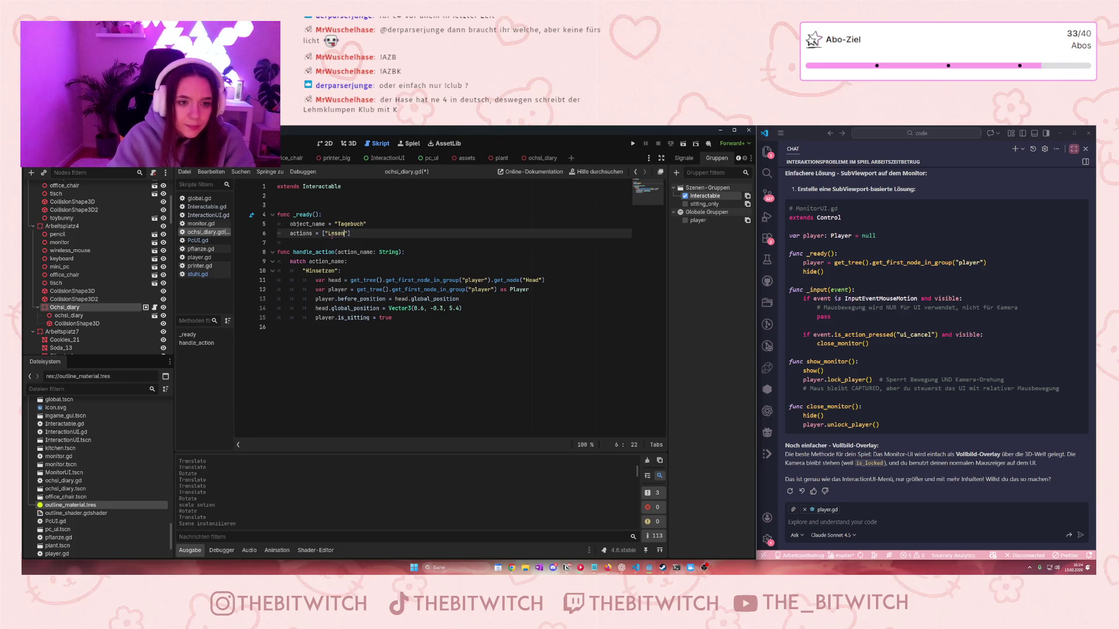
pyautogui.moveTo(334, 271); pyautogui.dragTo(306, 272)
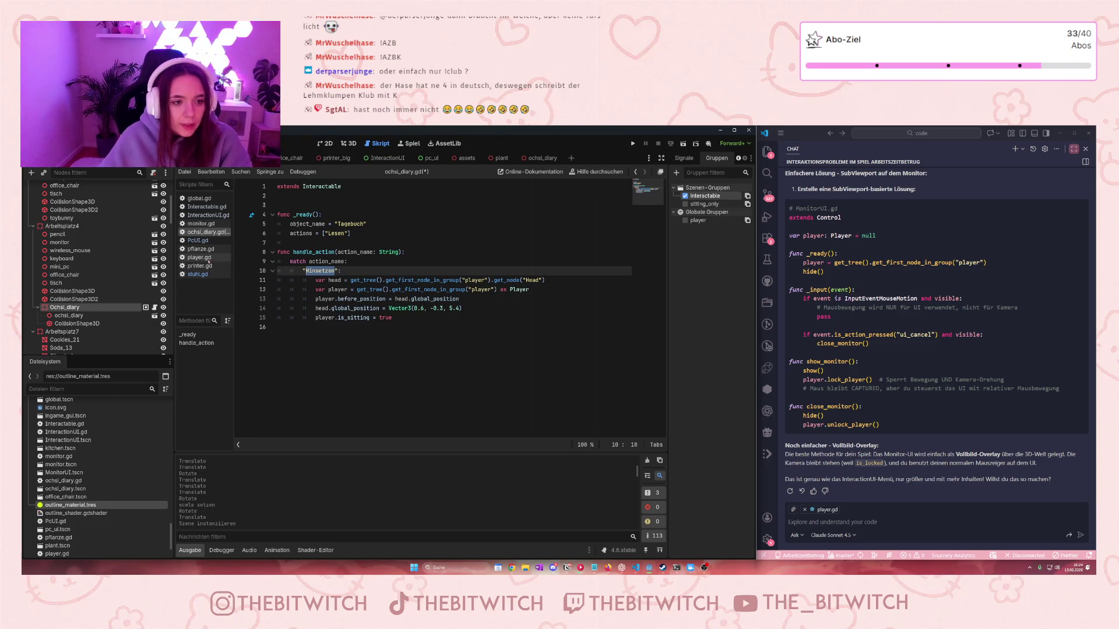
pyautogui.click(202, 266)
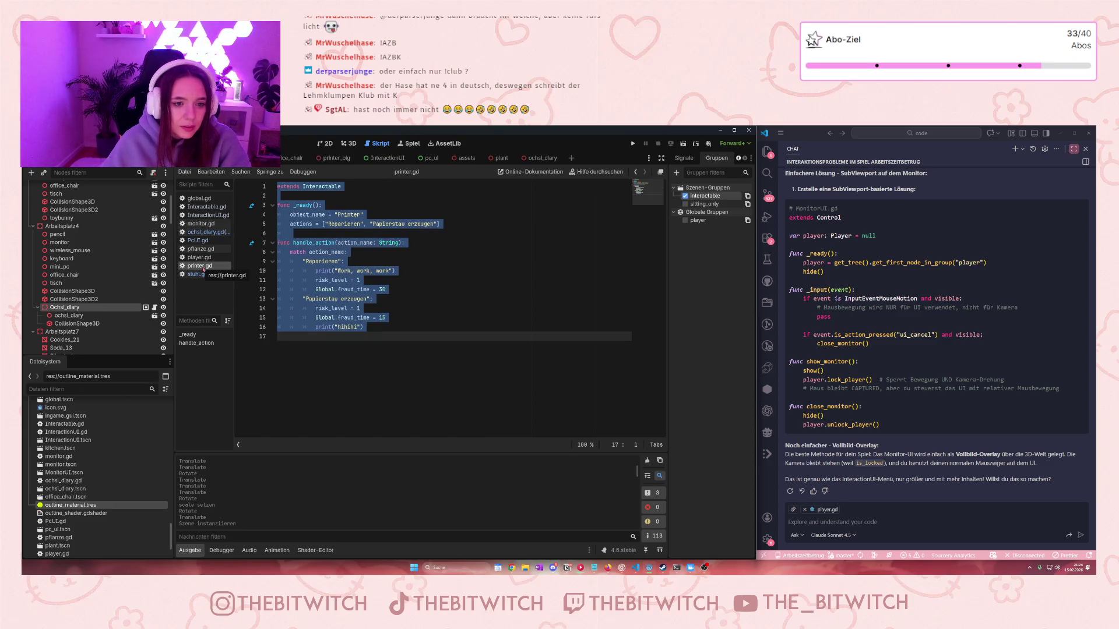
# Replace ochsi_diary.gd's contents with the full printer.gd code
pyautogui.click(410, 307)
pyautogui.hotkey('ctrl', 'a')
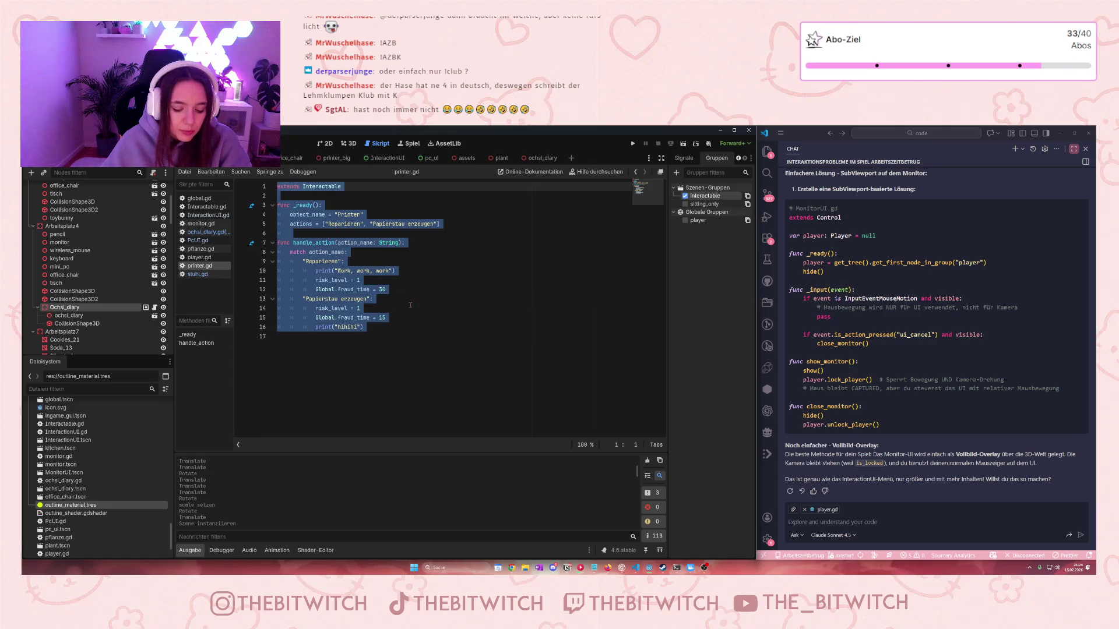
pyautogui.hotkey('ctrl', 'c')
pyautogui.click(209, 232)
pyautogui.click(364, 317)
pyautogui.hotkey('ctrl', 'a')
pyautogui.hotkey('ctrl', 'v')
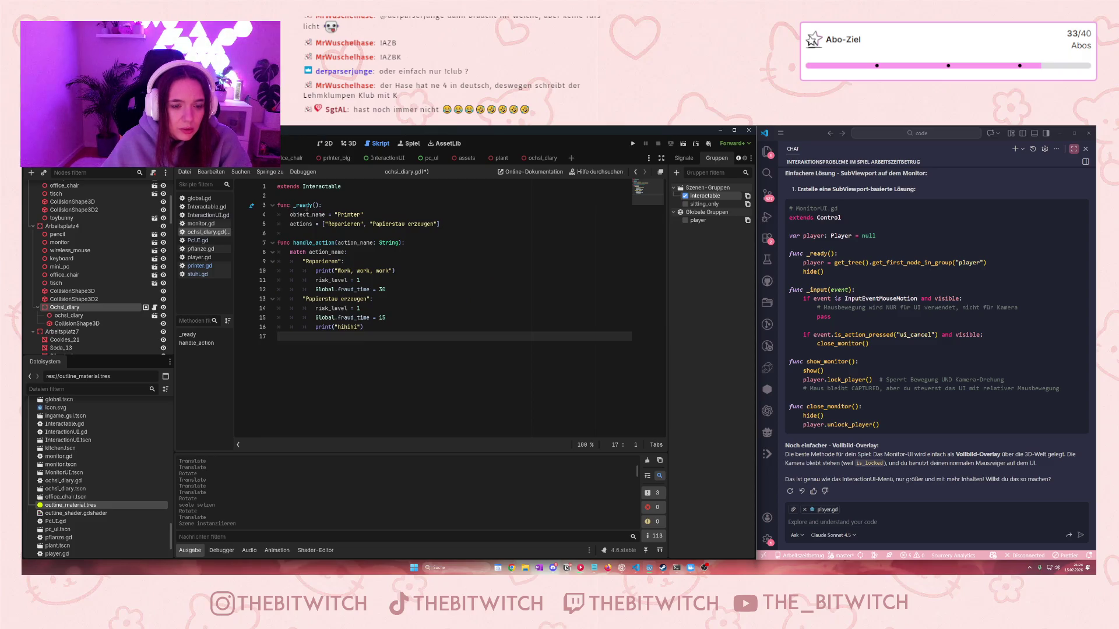
# Set the object name to 'Fremdes Tagebuch' and the actions list to just 'Lesen'
pyautogui.click(359, 214)
pyautogui.moveTo(362, 215); pyautogui.dragTo(337, 214)
pyautogui.write('Tagebuch')
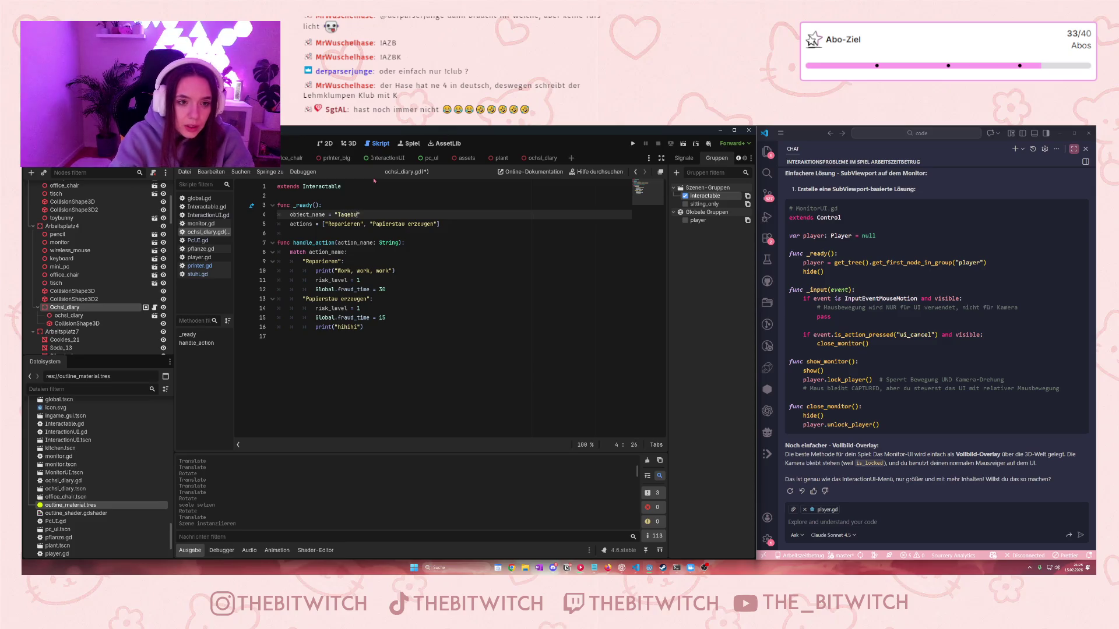
pyautogui.moveTo(329, 224); pyautogui.dragTo(433, 223)
pyautogui.write('Lesen')
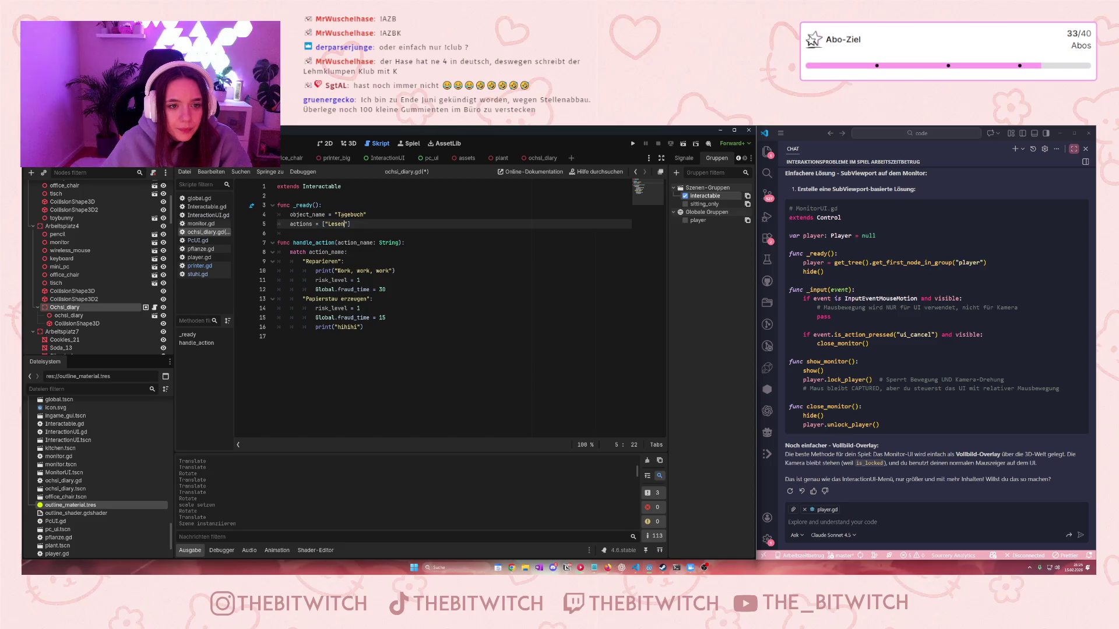
pyautogui.click(339, 214)
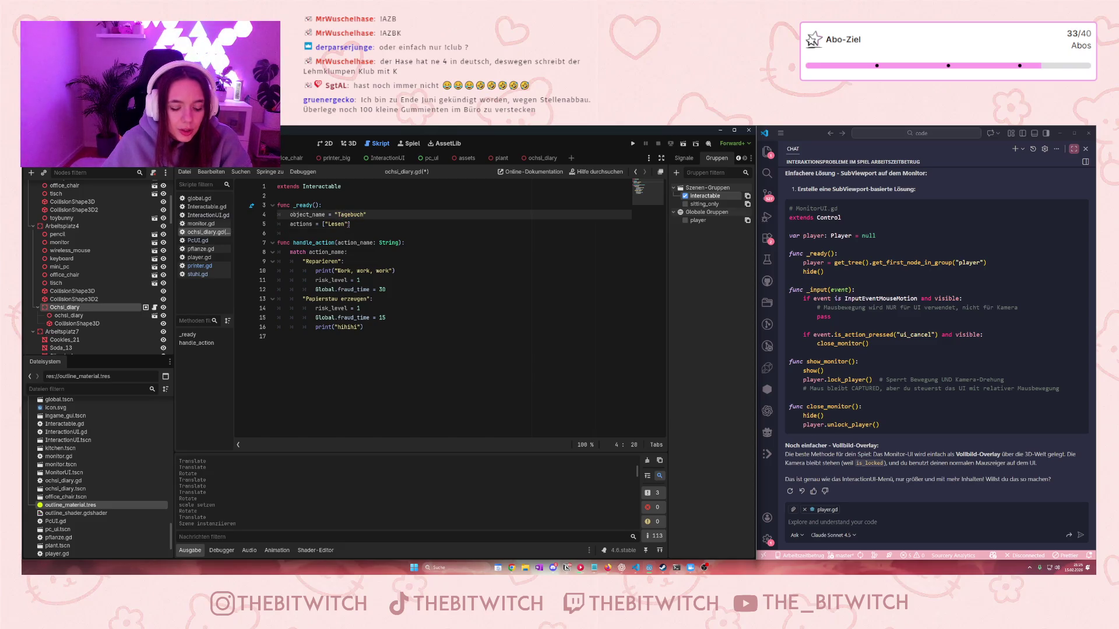
pyautogui.write('Fremdes')
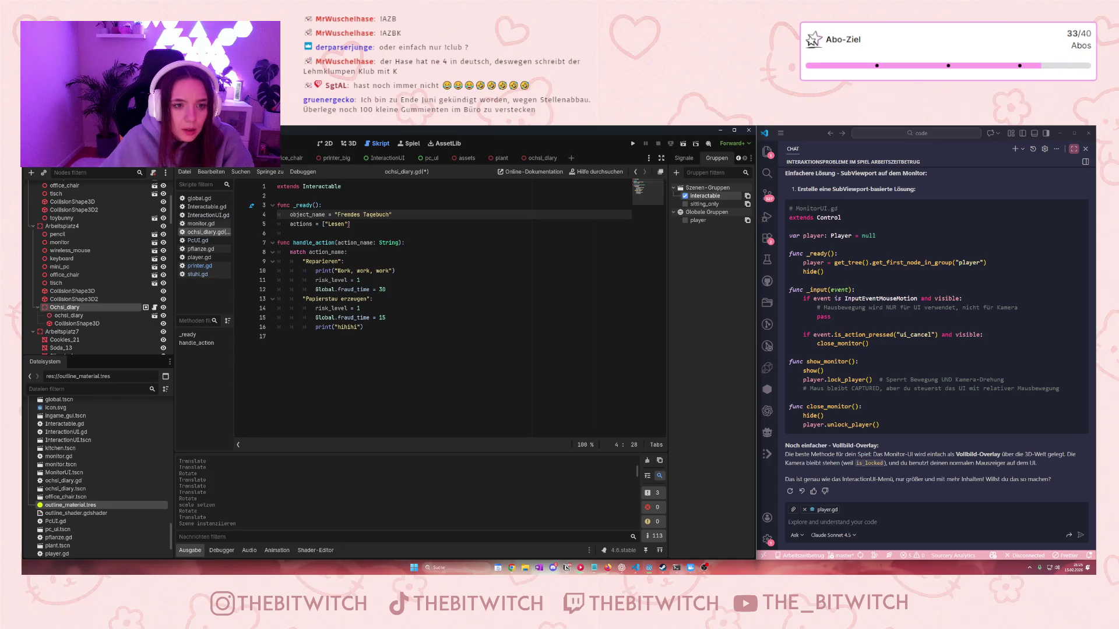
# Rename the 'Reparieren' case to 'Lesen' and delete the 'Papierstau erzeugen' case block
pyautogui.moveTo(337, 262); pyautogui.dragTo(306, 262)
pyautogui.write('Lesen')
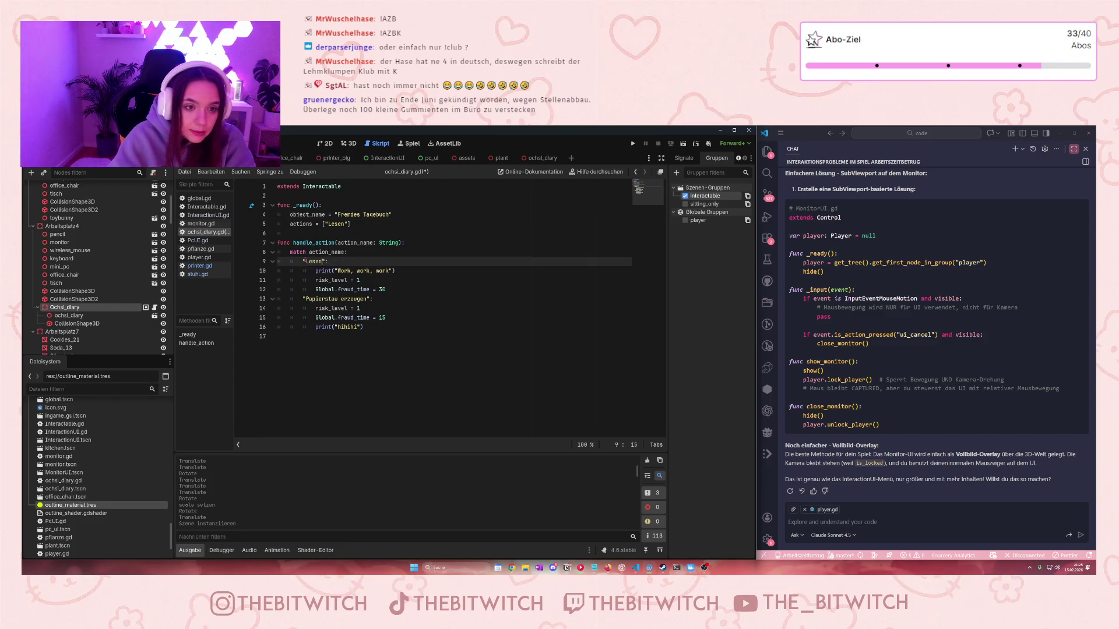
pyautogui.moveTo(363, 327); pyautogui.dragTo(277, 298)
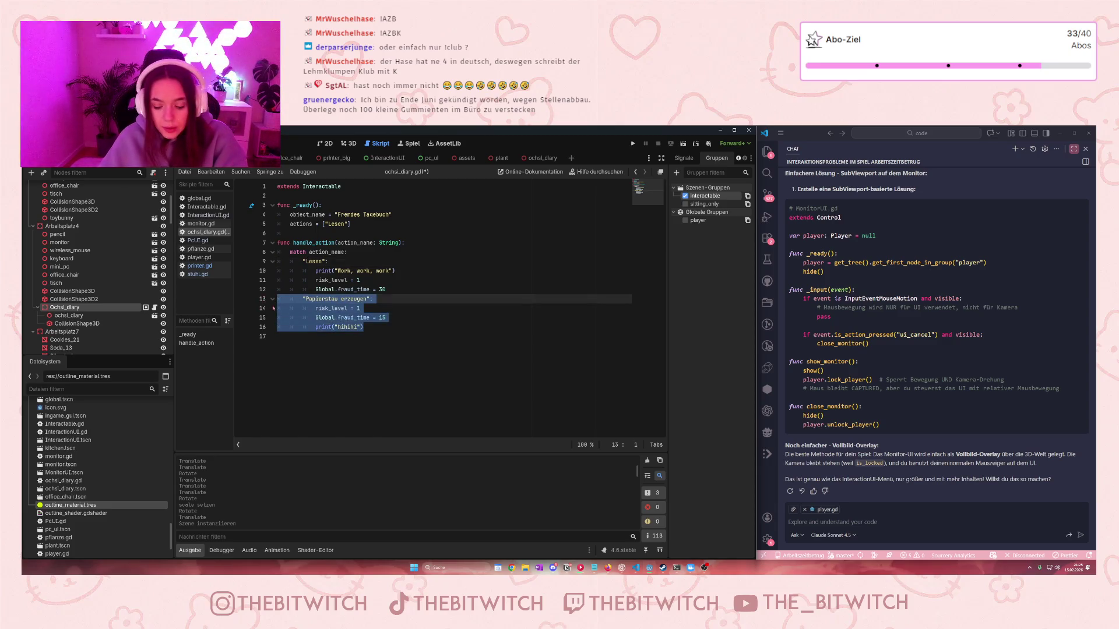
pyautogui.press('Delete')
# Make the Lesen branch print 'Psst geheim' and set fraud time to 15
pyautogui.moveTo(388, 271); pyautogui.dragTo(338, 270)
pyautogui.write('Psst geheim')
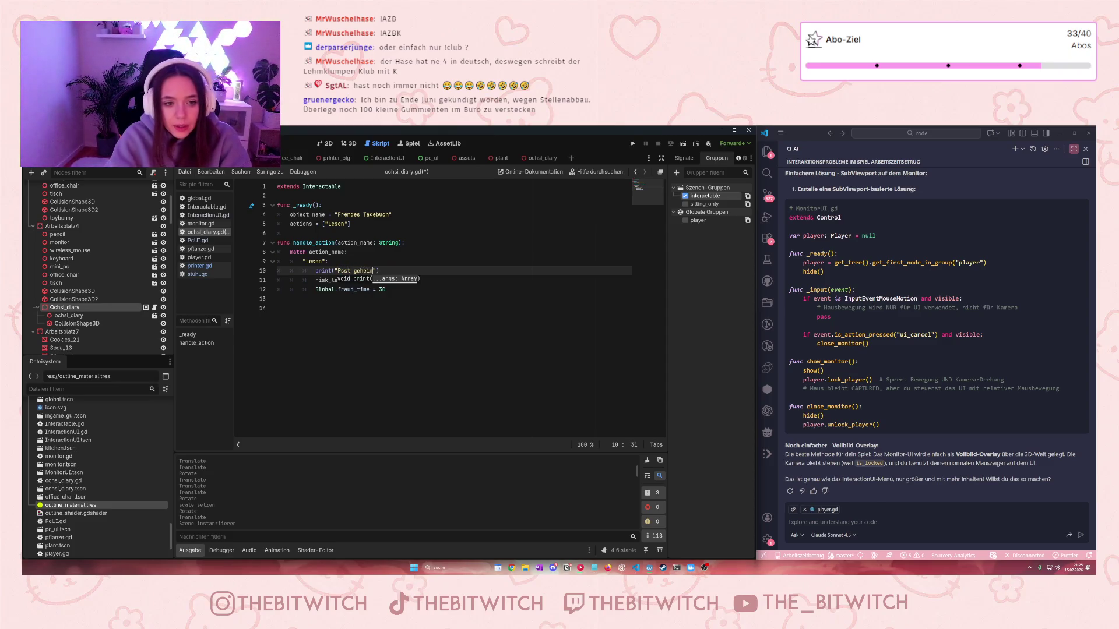
pyautogui.click(324, 290)
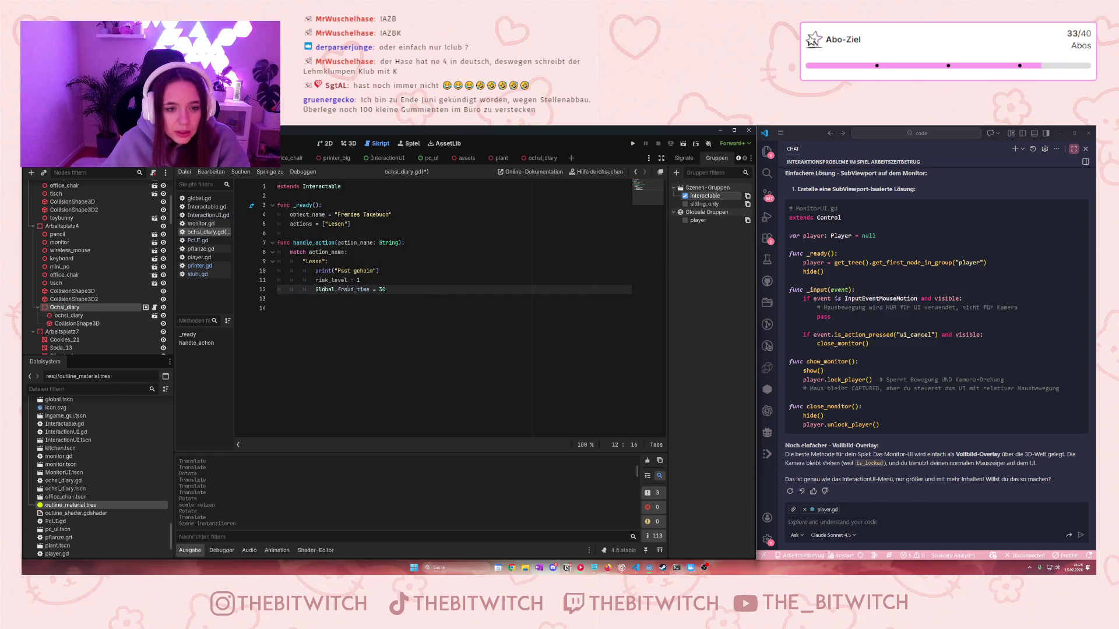
pyautogui.press('BackSpace')
pyautogui.press('BackSpace')
pyautogui.write('15')
pyautogui.click(385, 304)
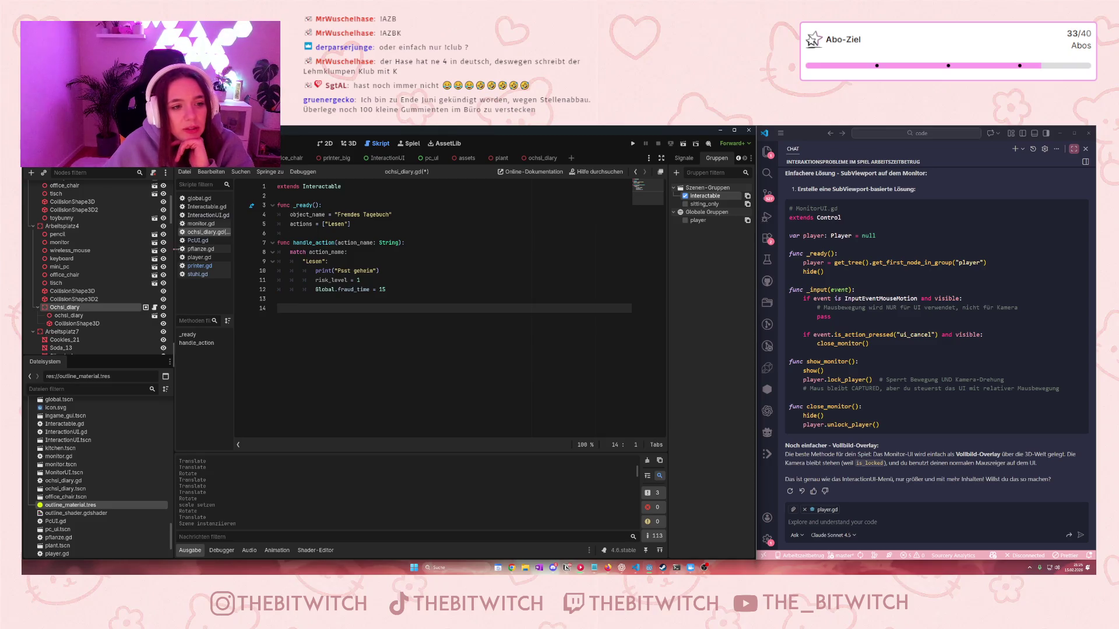
# In printer.gd, start a 'risk_level = +1' line under print("hihihi") in the Papierstau branch
pyautogui.click(199, 266)
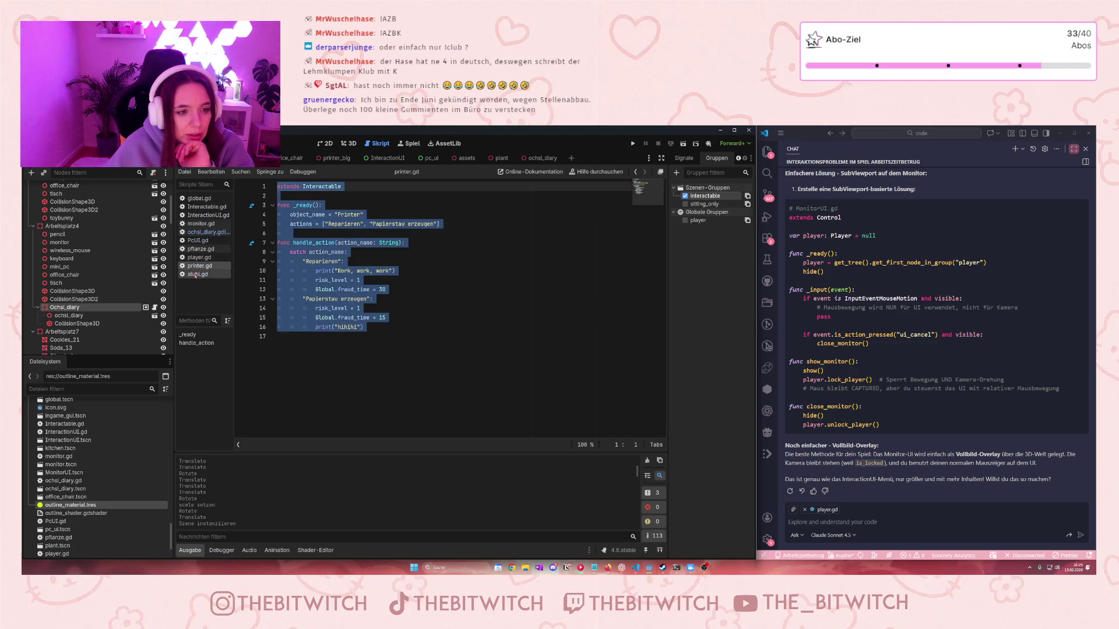
pyautogui.click(379, 318)
pyautogui.click(395, 325)
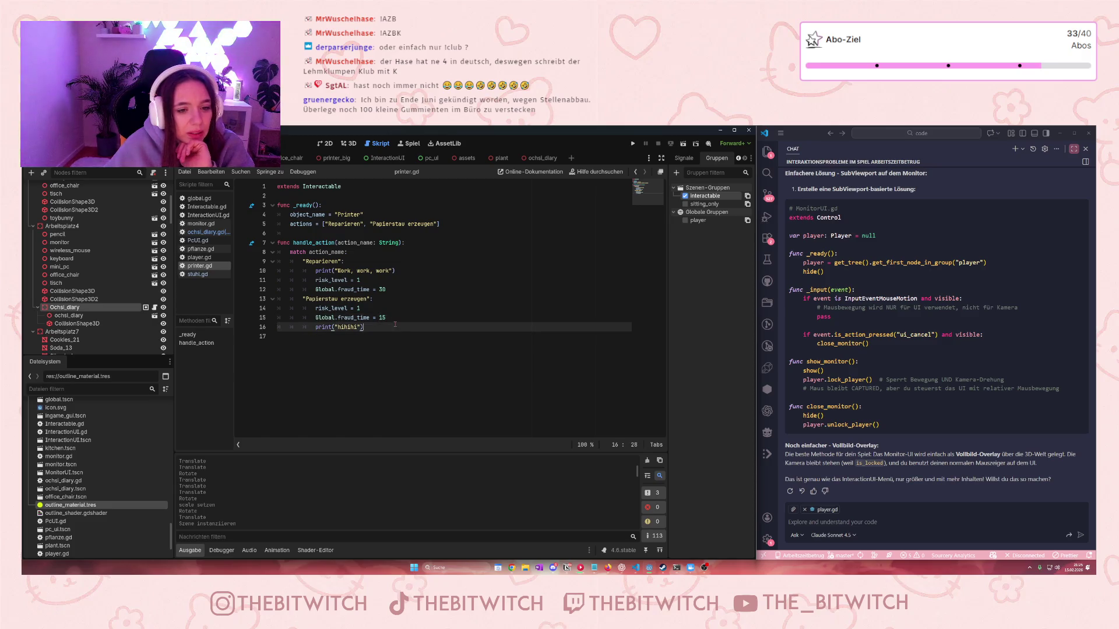
pyautogui.press('Return')
pyautogui.write('risk')
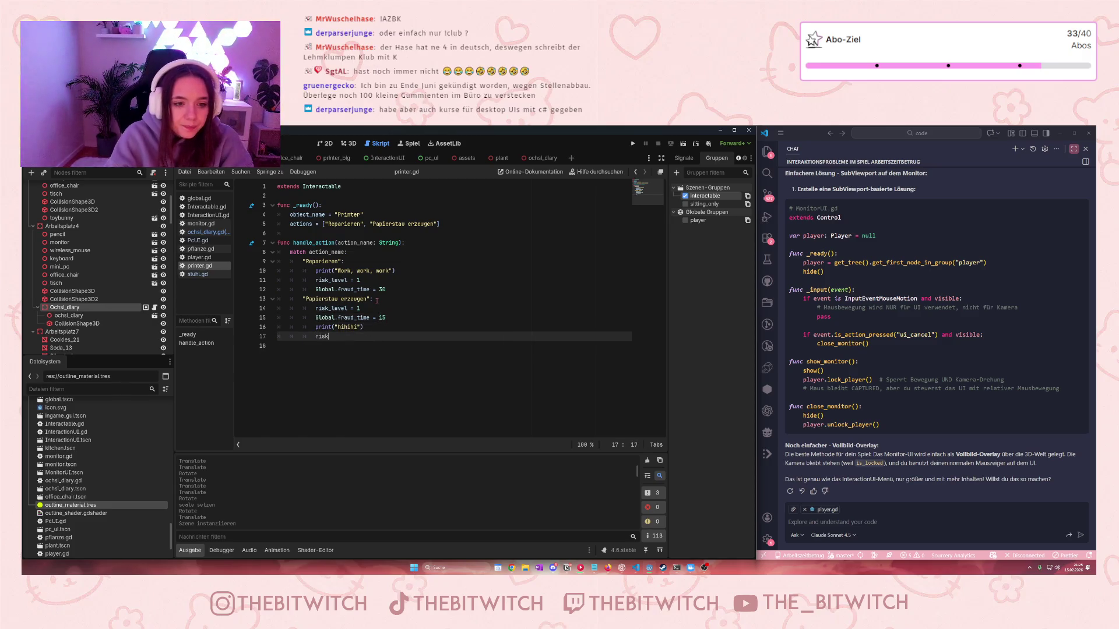
pyautogui.write('_level = ')
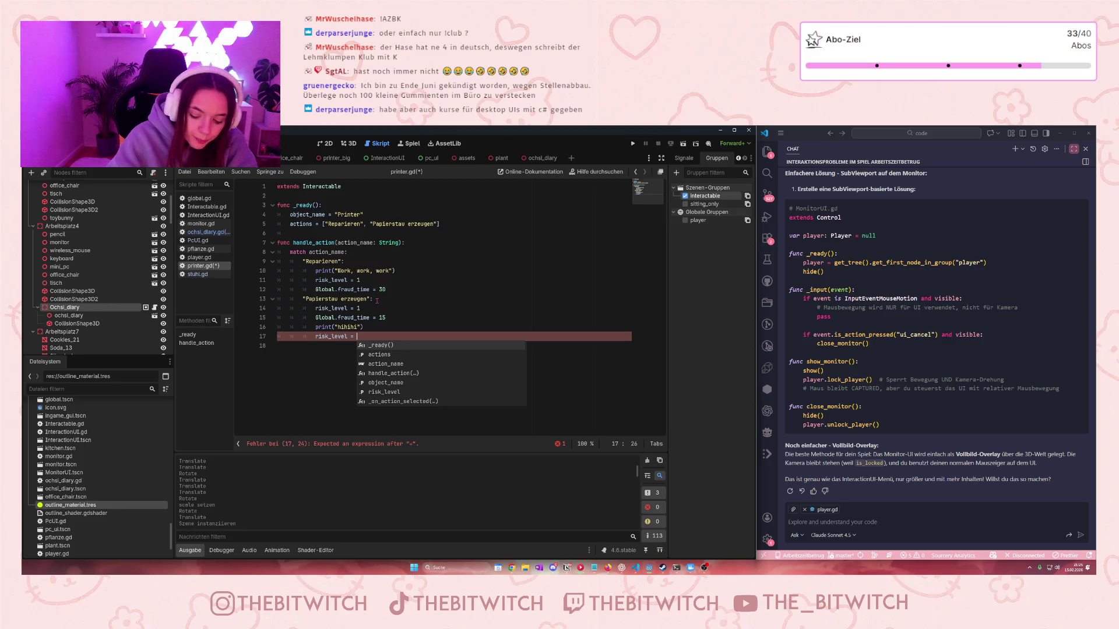
pyautogui.write('+1')
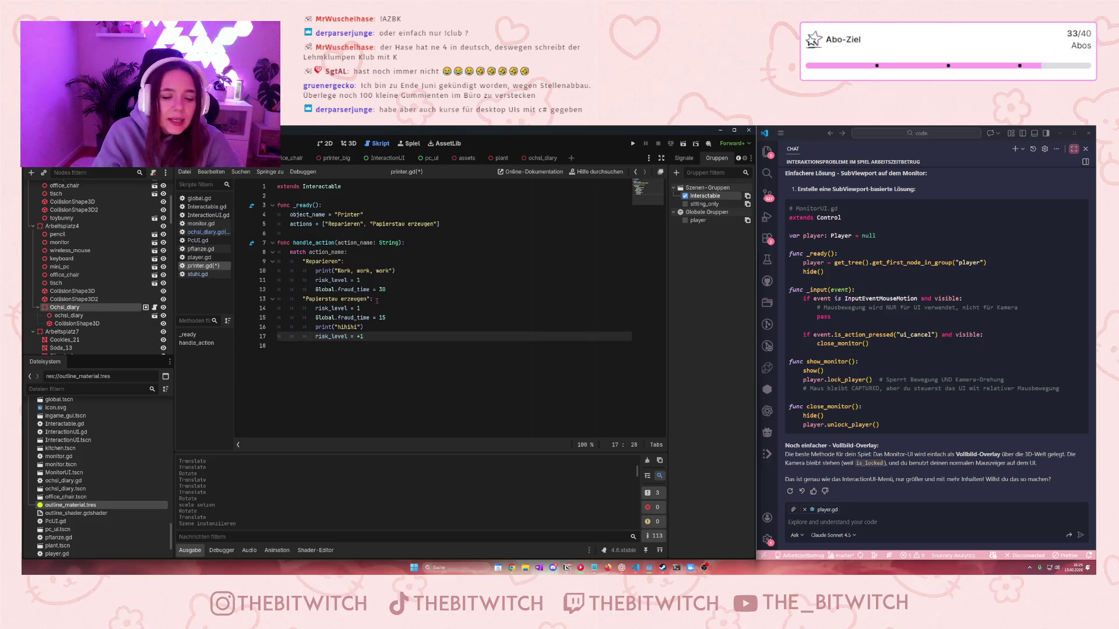
pyautogui.press('BackSpace')
pyautogui.press('BackSpace')
pyautogui.press('BackSpace')
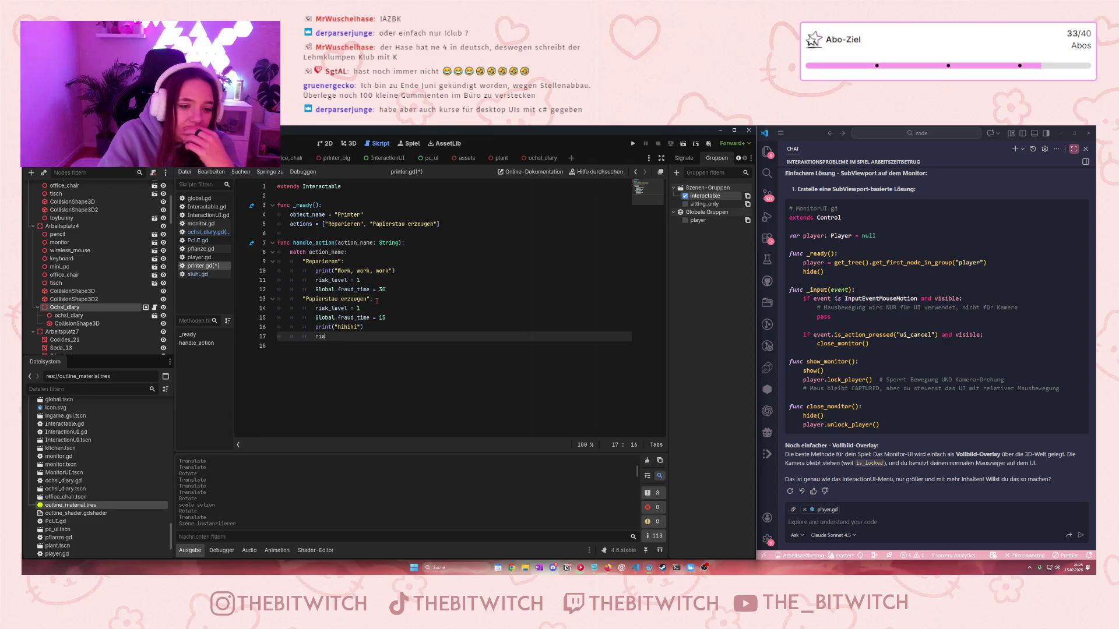